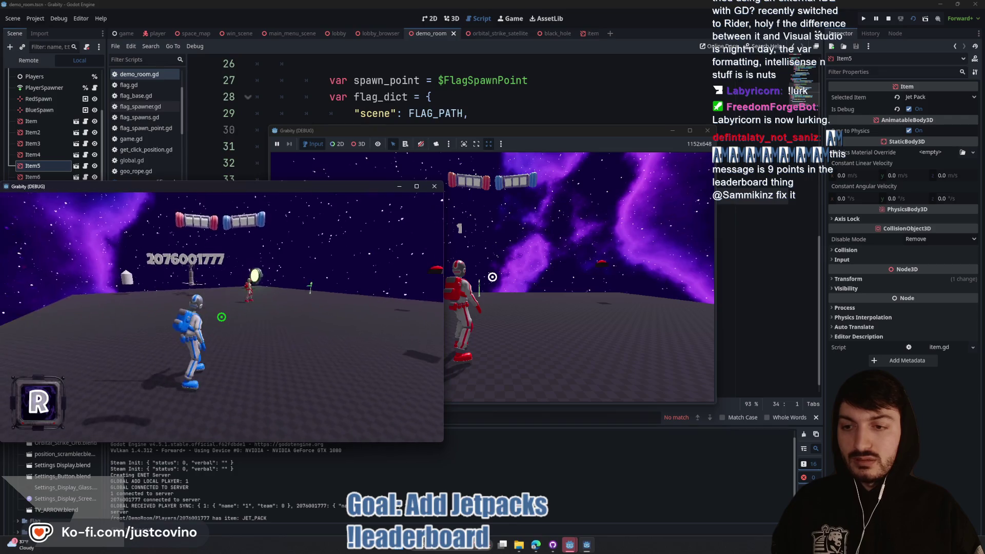
# Step: Walk the blue player forward and fly it up on the jet pack, then stop the game with F8
pyautogui.press('w')
pyautogui.press('w')
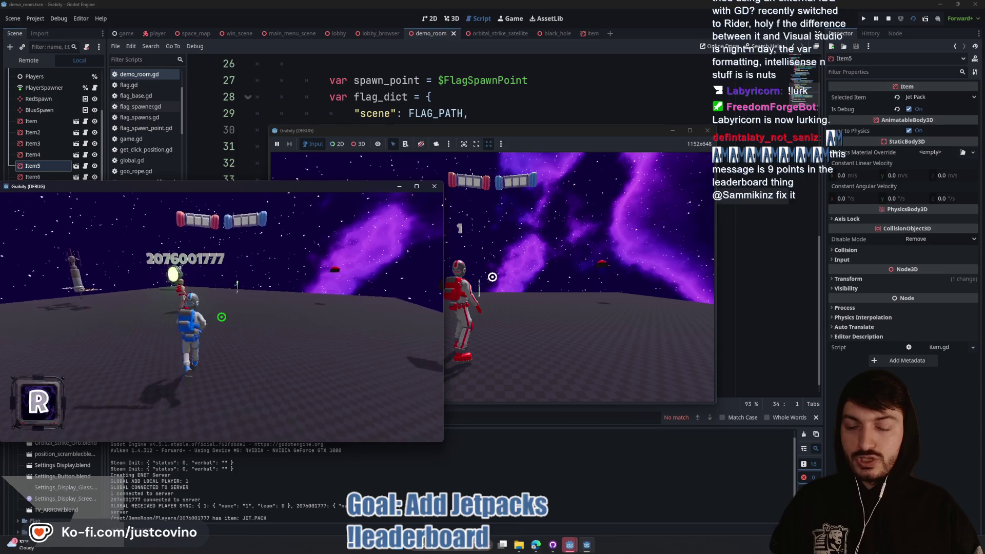
pyautogui.press('space')
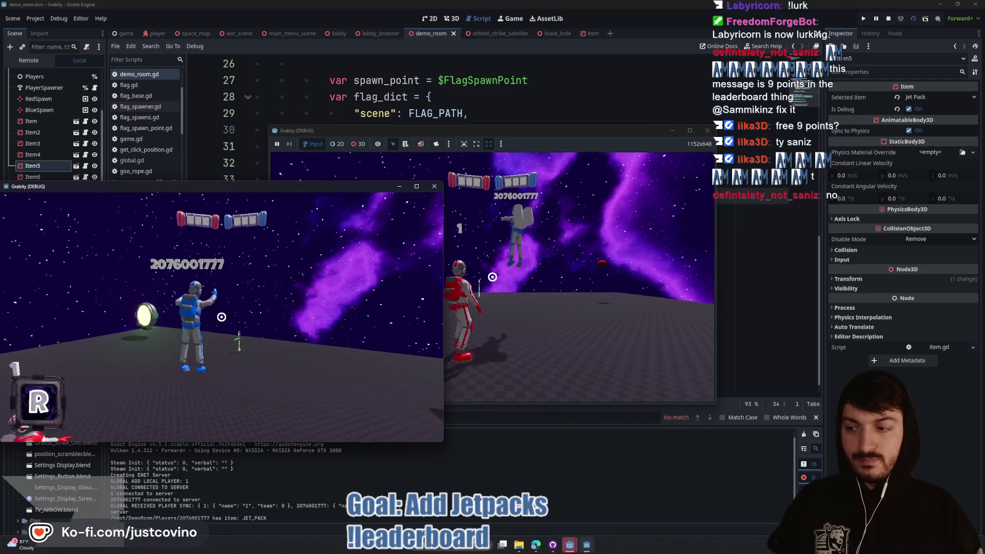
pyautogui.press('F8')
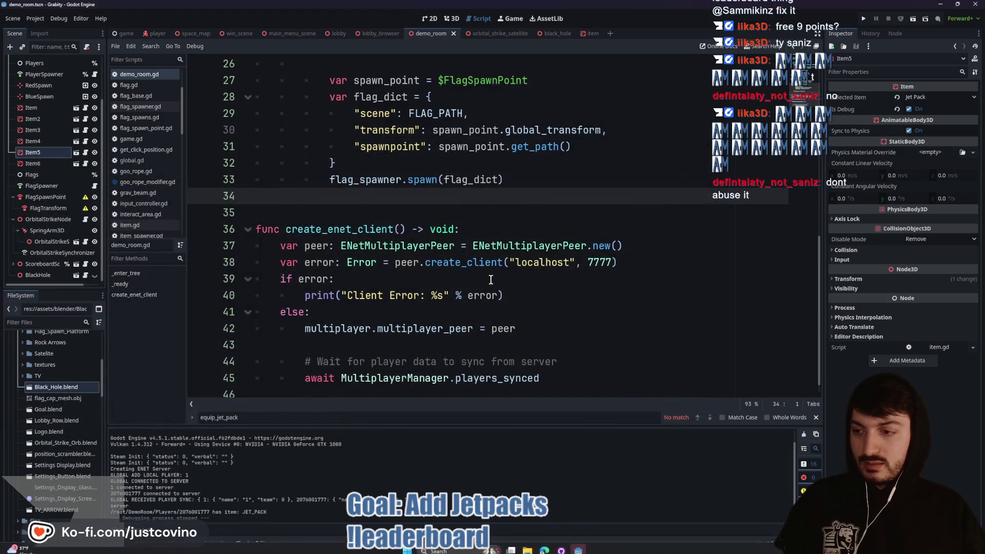
pyautogui.click(530, 278)
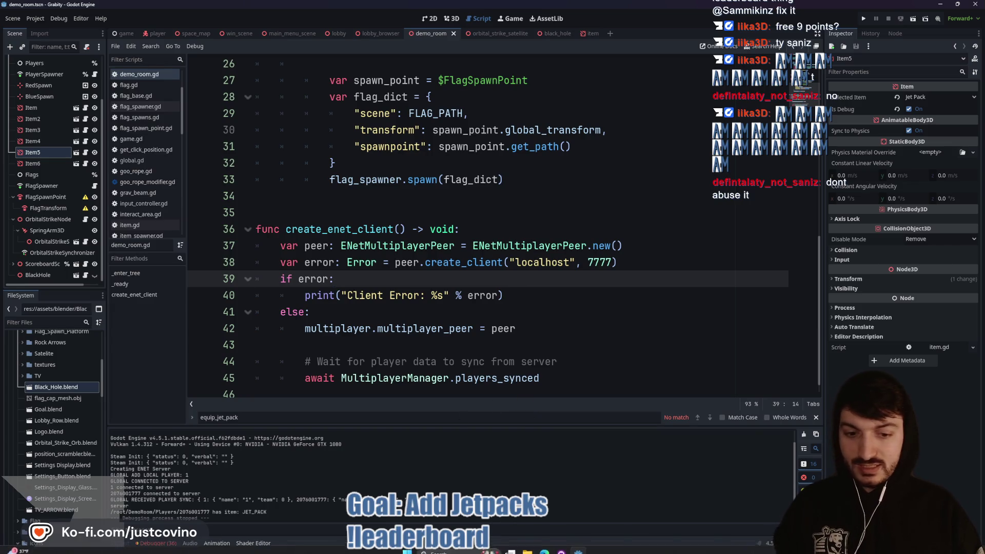
pyautogui.moveTo(545, 545)
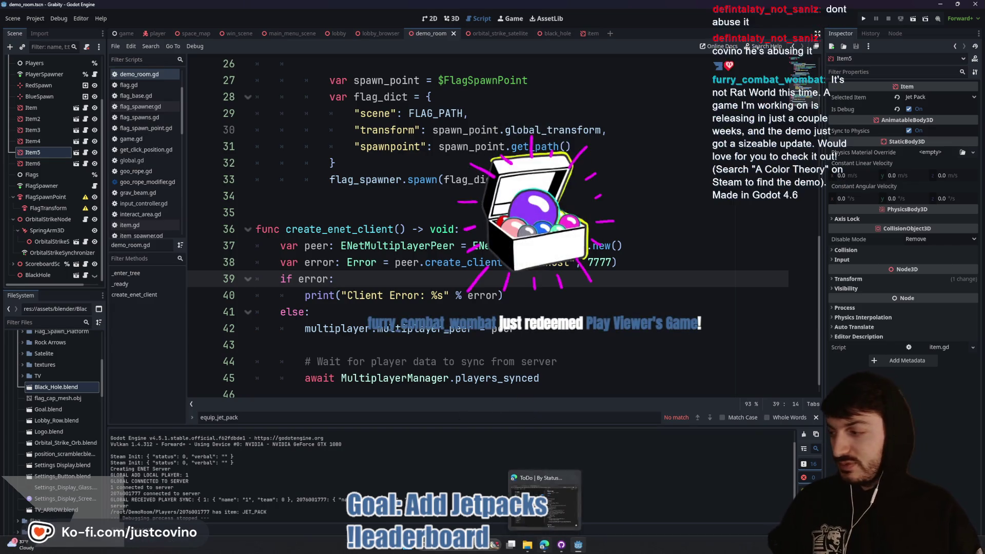
pyautogui.click(461, 239)
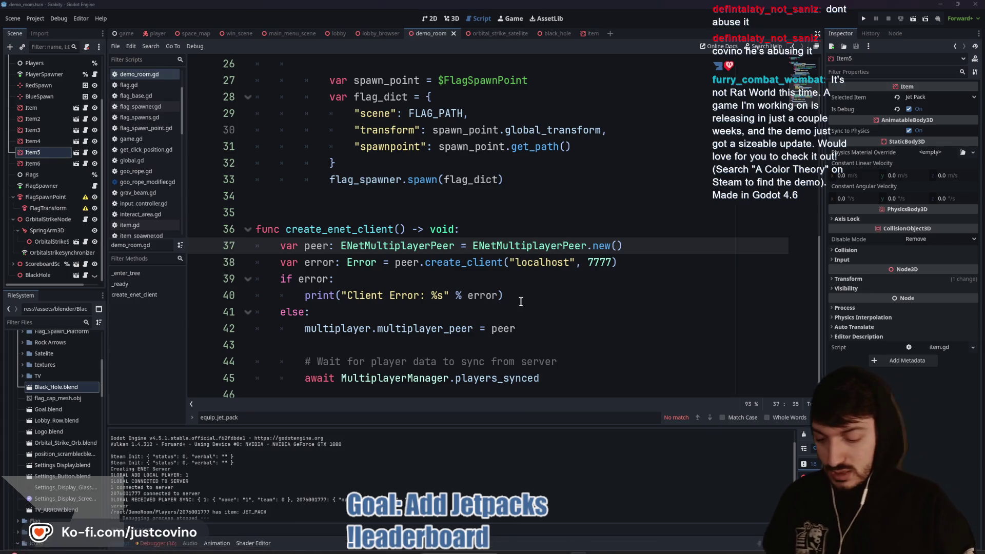
pyautogui.press('super')
pyautogui.write('steam')
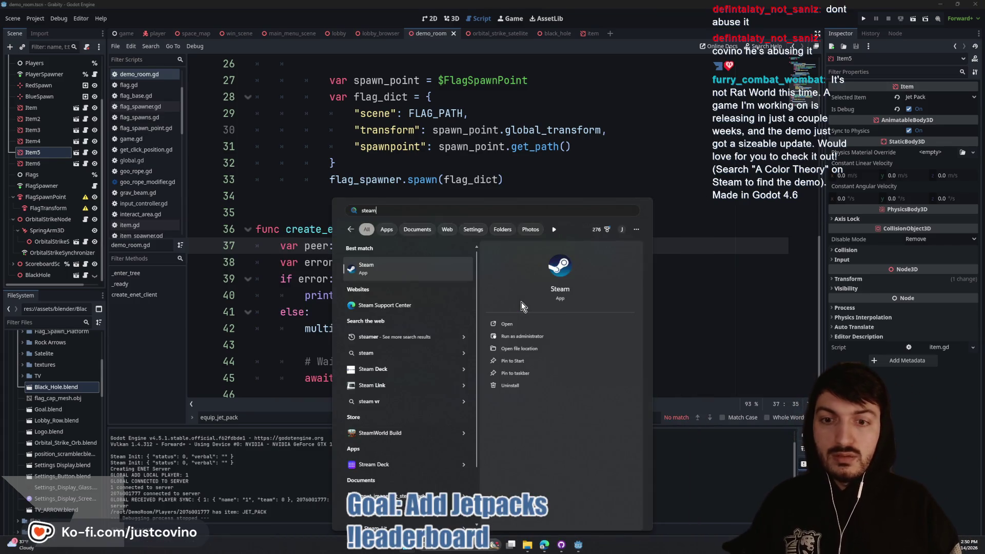
# Step: Launch Steam and search the store for 'a color theory' to reach the demo's store page
pyautogui.press('Return')
pyautogui.click(374, 153)
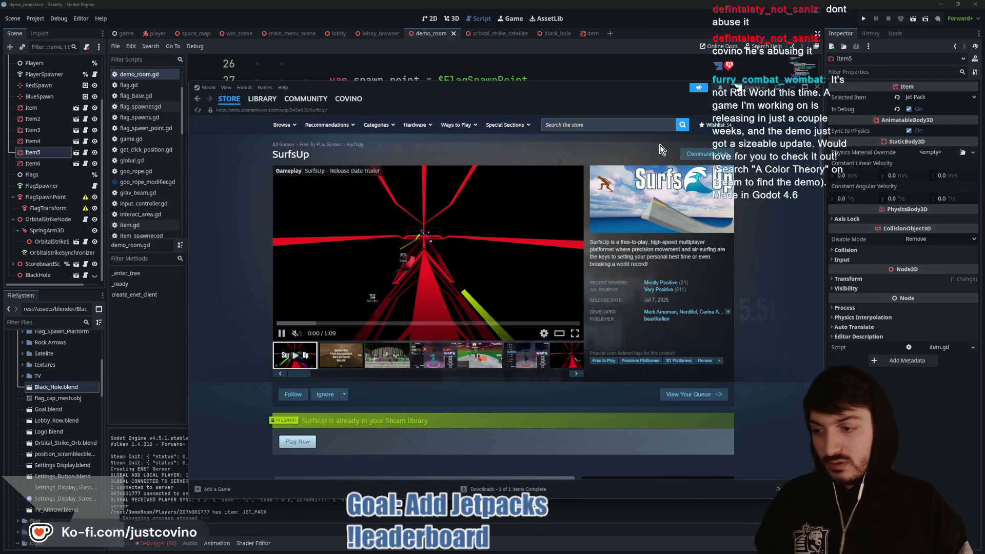
pyautogui.click(609, 124)
pyautogui.write('a color theory')
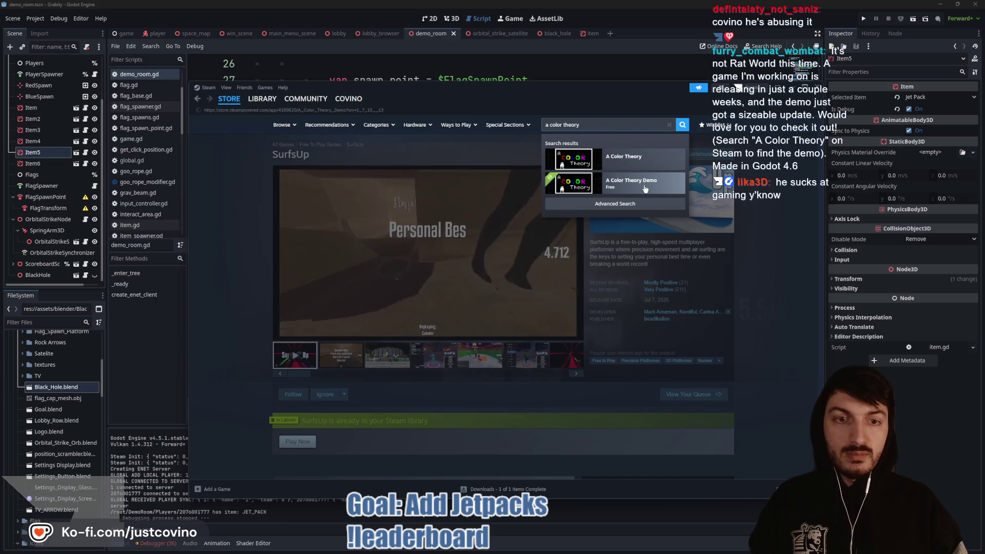
pyautogui.click(643, 186)
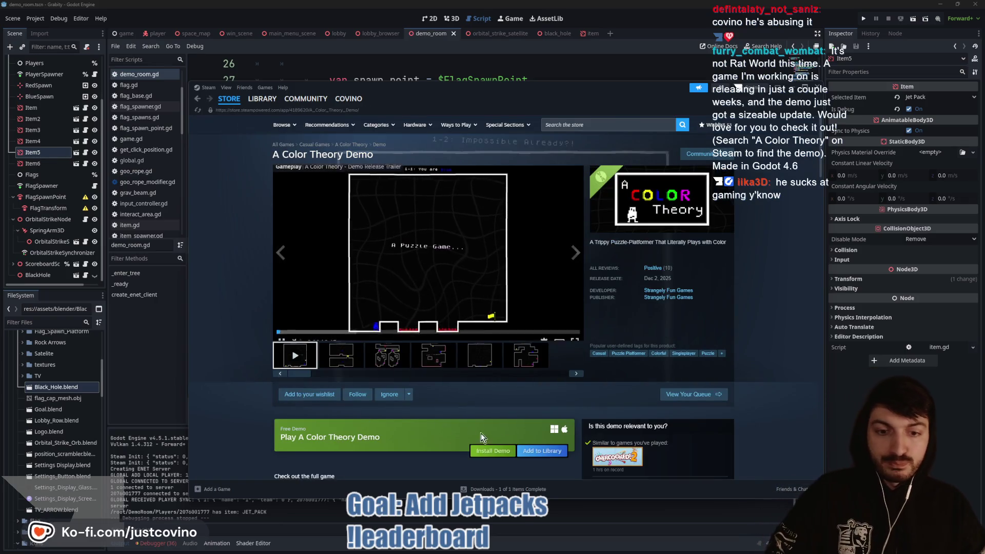
# Step: Add the free A Color Theory Demo to the library and install it on Disk D
pyautogui.click(531, 454)
pyautogui.click(631, 314)
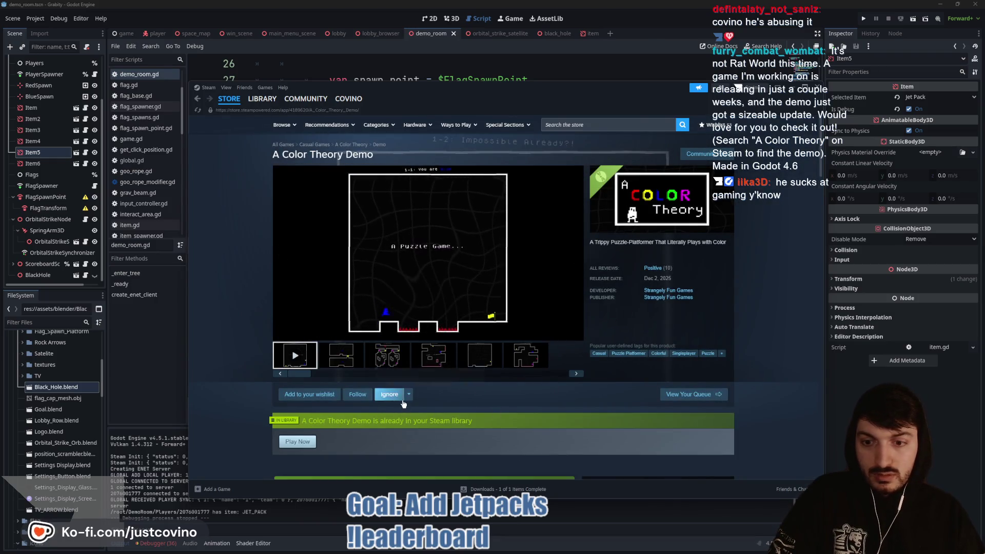
pyautogui.scroll(-2, 319, 355)
pyautogui.click(301, 340)
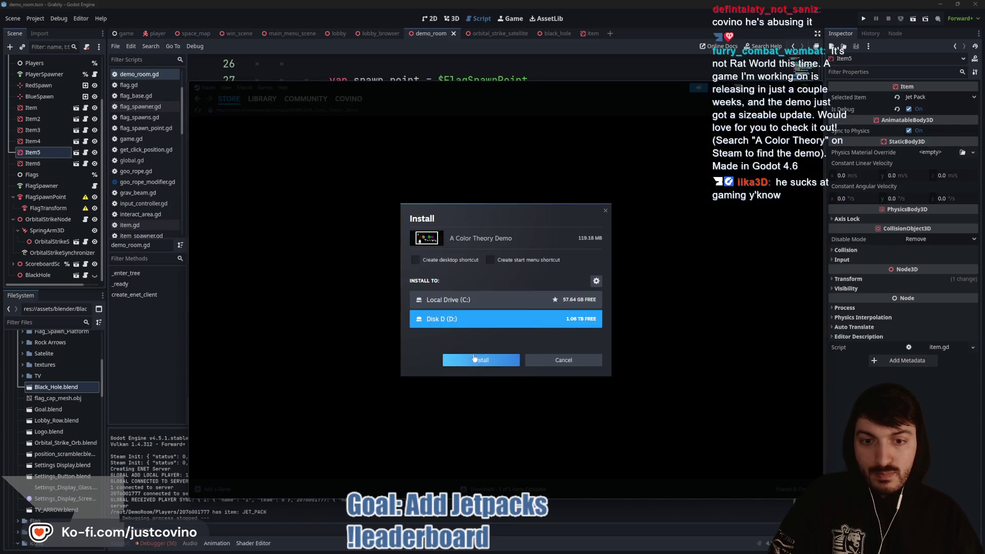
pyautogui.click(479, 362)
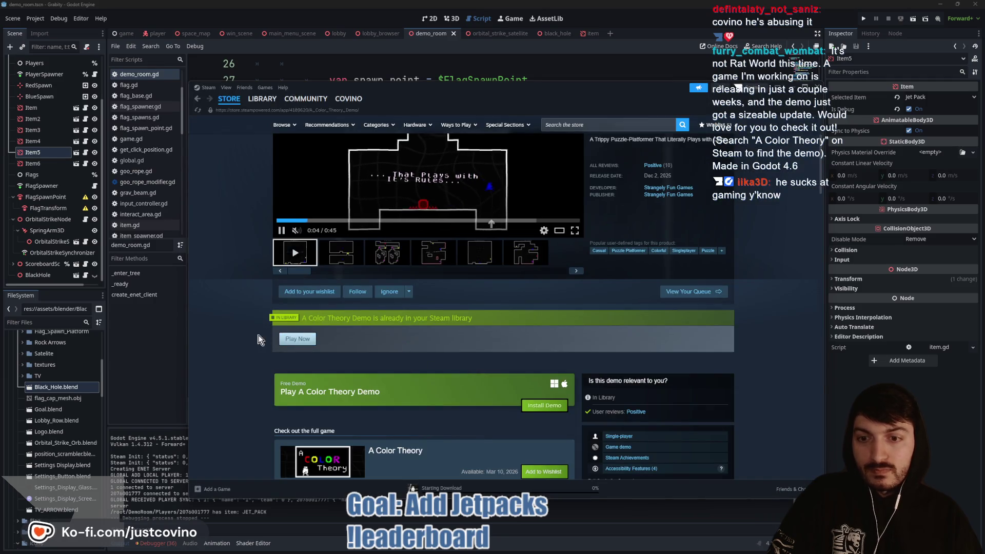
# Step: Search 'color theory' and add the full A Color Theory game to the wishlist
pyautogui.scroll(2, 427, 303)
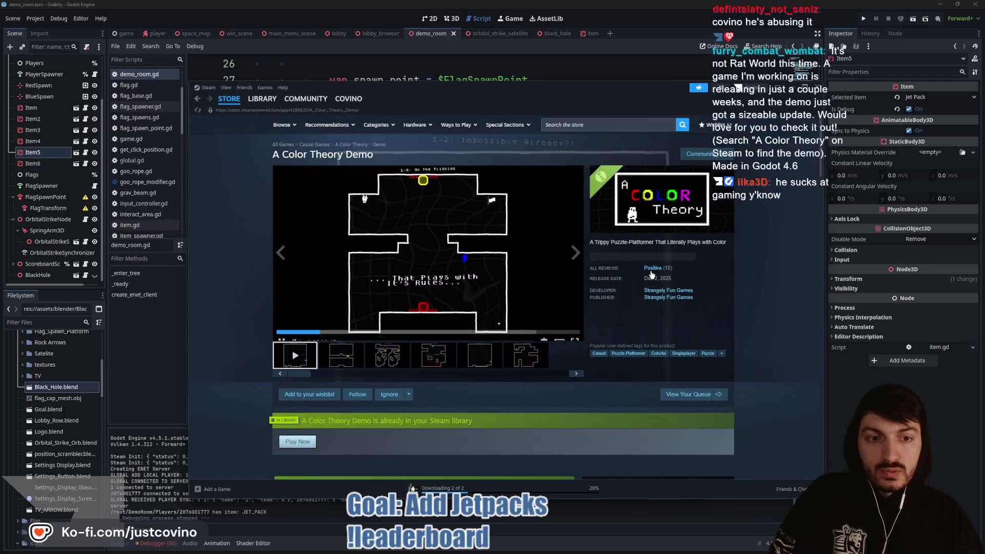
pyautogui.click(583, 126)
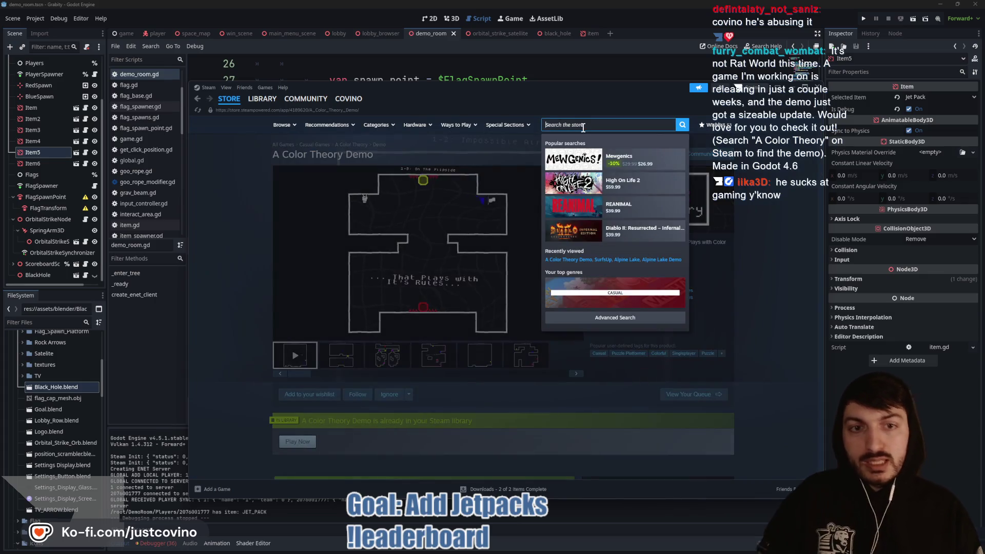
pyautogui.write('acolor theory')
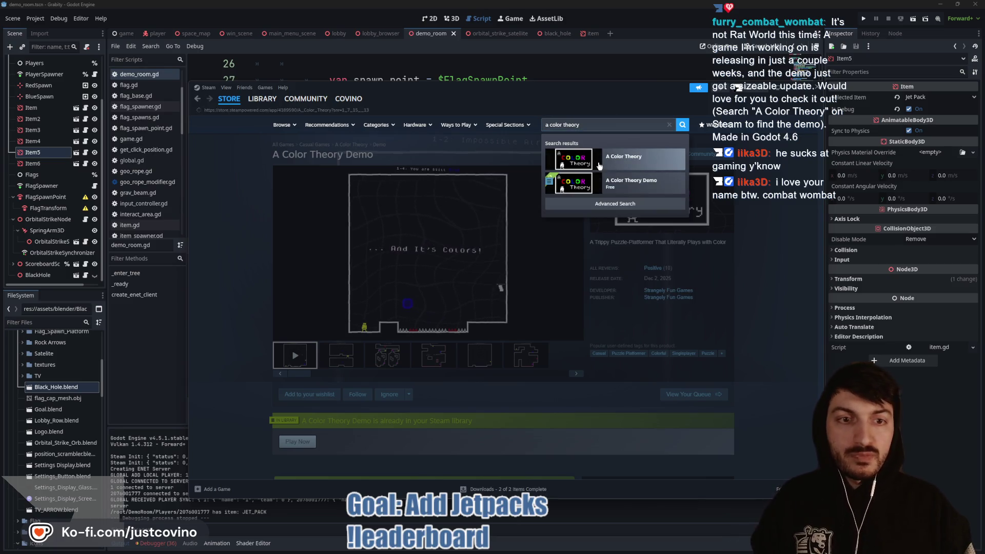
pyautogui.click(641, 159)
pyautogui.scroll(-3, 612, 298)
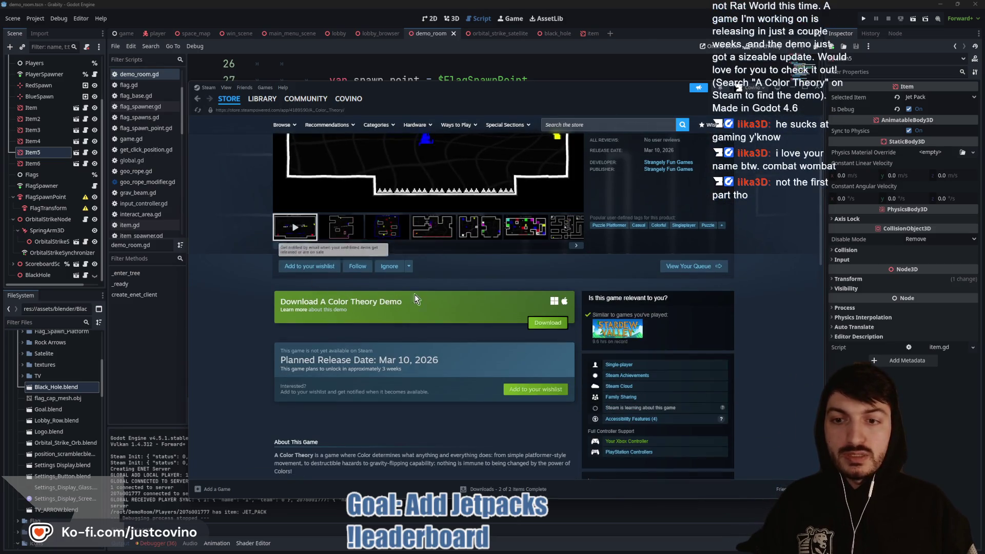
pyautogui.click(308, 266)
pyautogui.scroll(2, 284, 286)
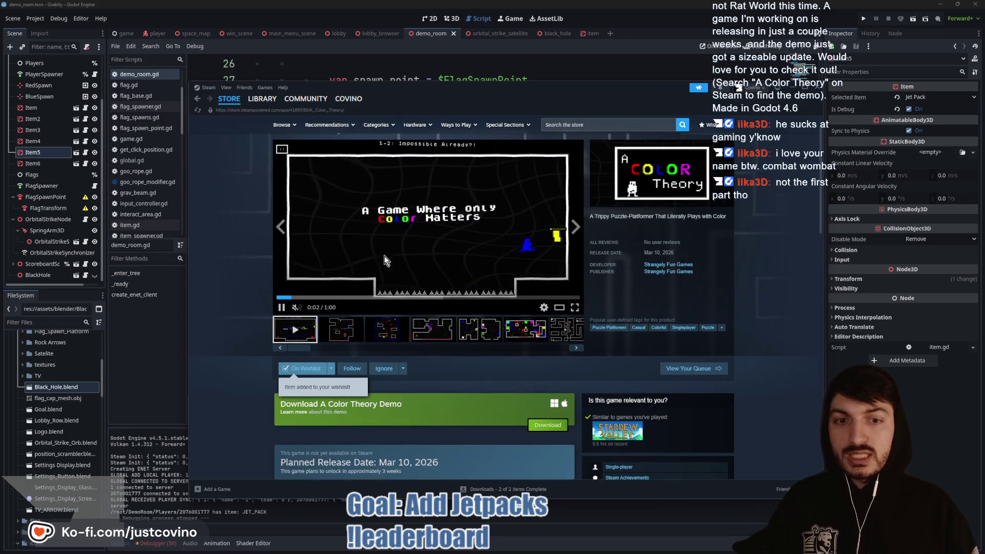
# Step: Open the A Color Theory Demo page in the Steam library
pyautogui.click(262, 99)
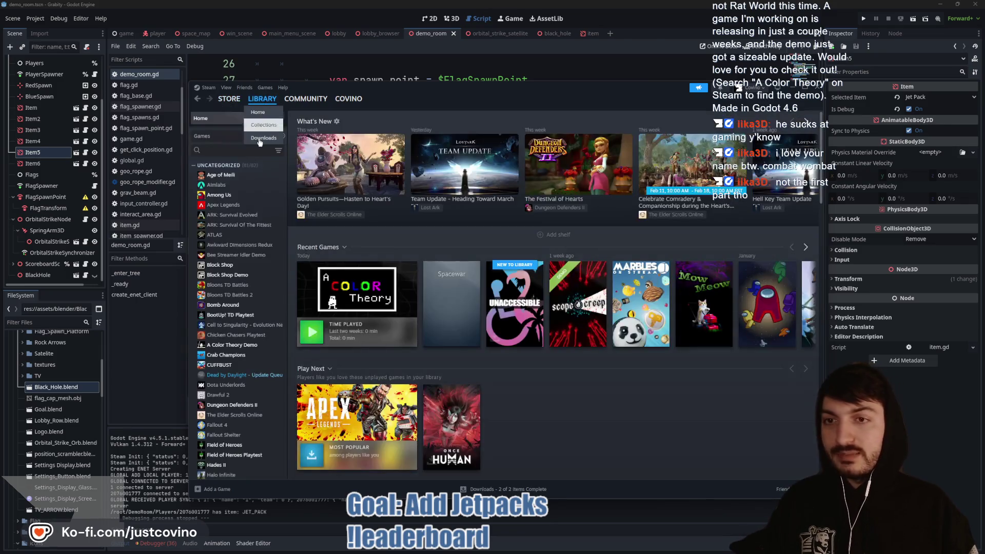
pyautogui.scroll(-1, 239, 311)
pyautogui.scroll(2, 240, 336)
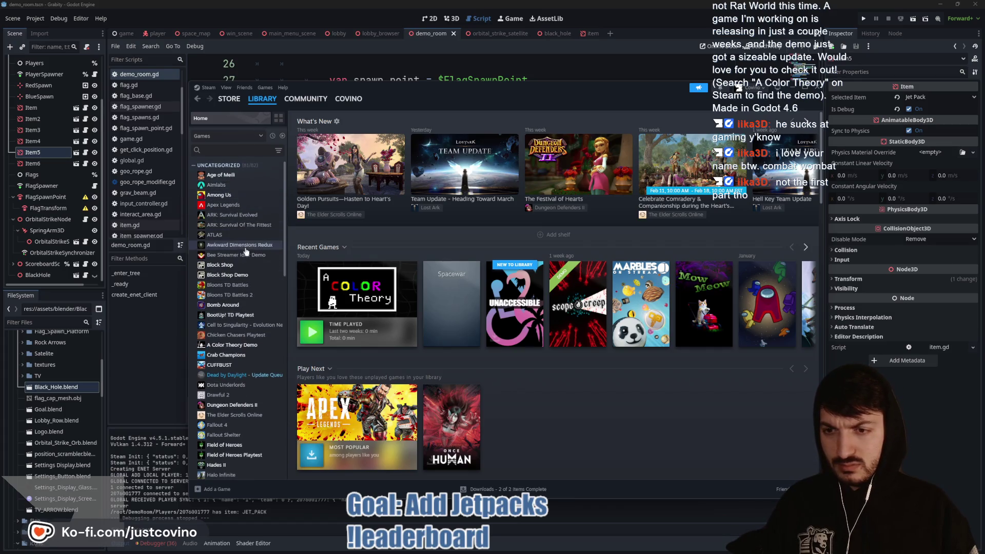
pyautogui.click(232, 344)
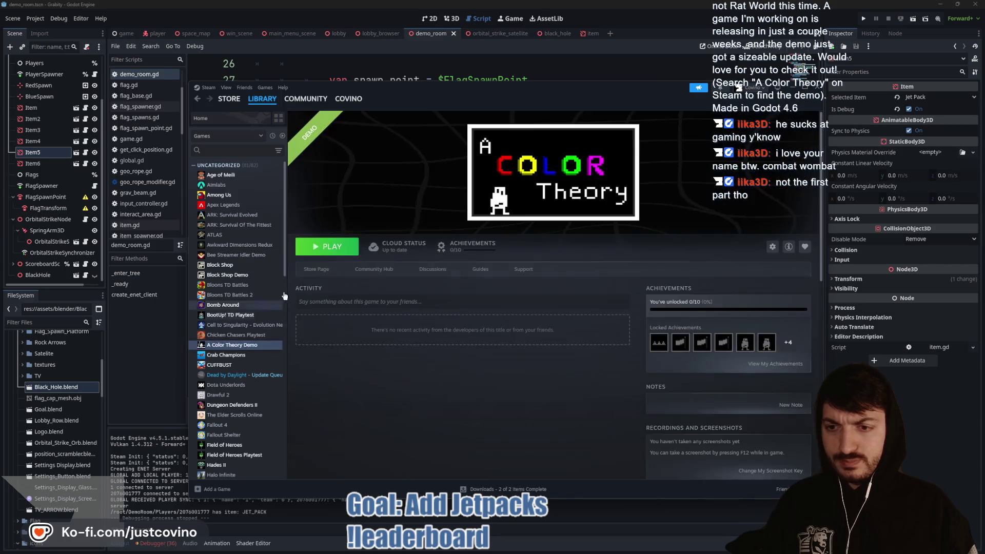
# Step: Launch the demo from Steam, choose Play, and pick level 1-1 You are Blue
pyautogui.click(321, 248)
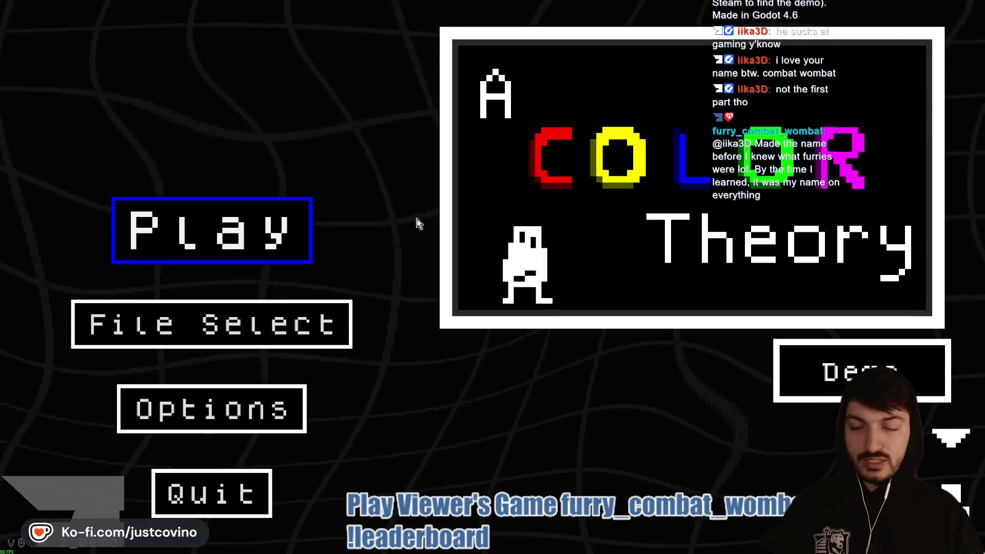
pyautogui.click(263, 235)
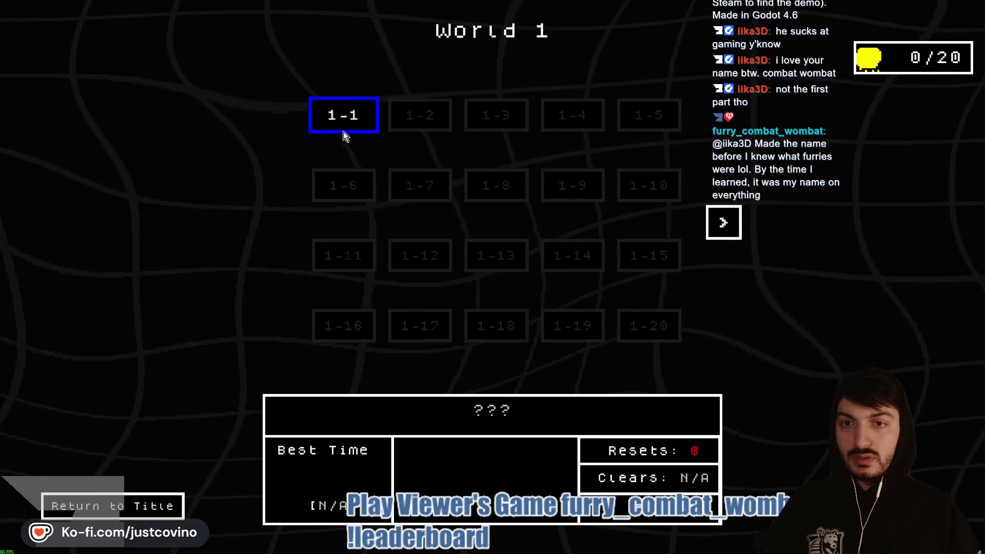
pyautogui.click(343, 129)
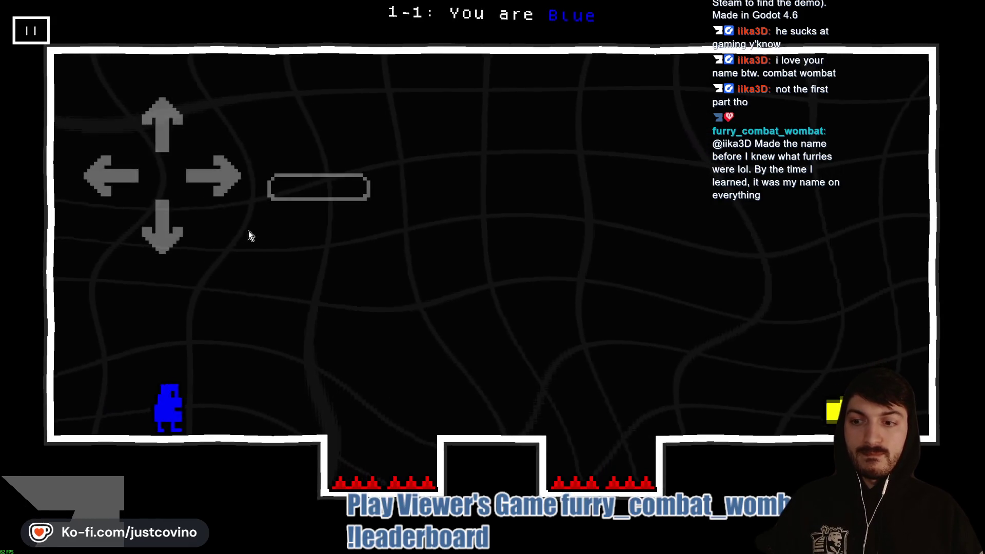
# Step: Run and jump the blue character into the yellow goal to clear level 1-1
pyautogui.press('Up')
pyautogui.press('Right')
pyautogui.press('Up')
pyautogui.press('Right')
pyautogui.press('Up')
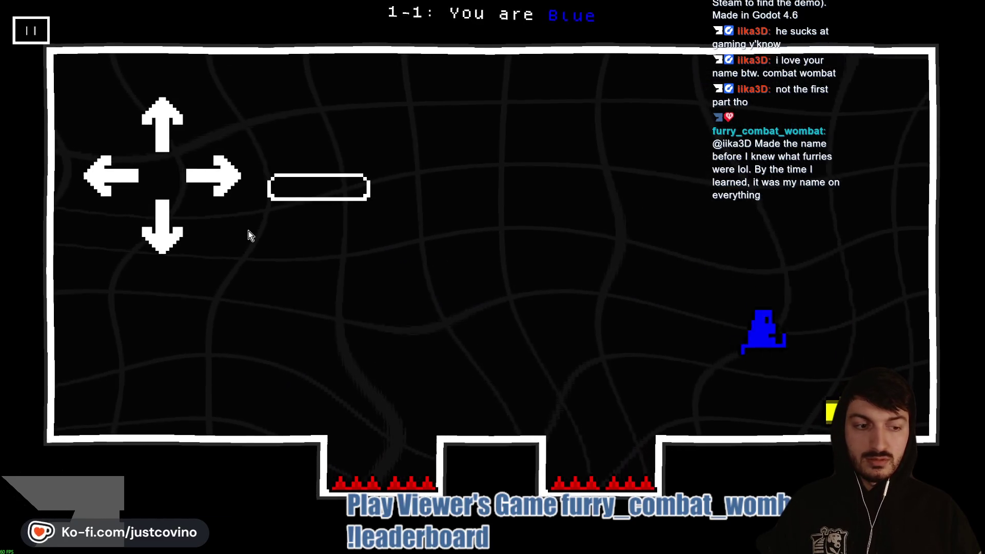
pyautogui.press('Right')
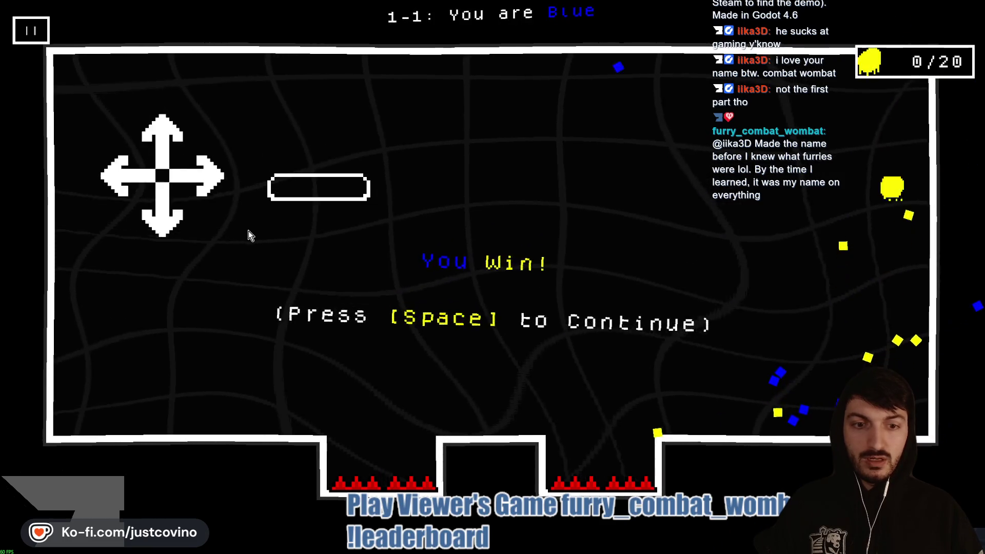
pyautogui.press('space')
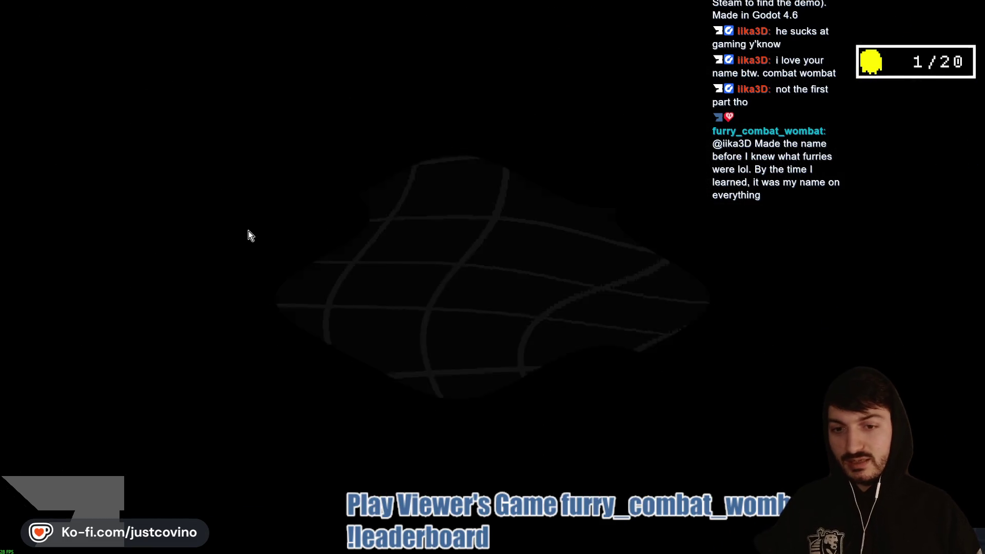
# Step: Clear level 1-2 Impossible Already?! by jumping into the yellow goal
pyautogui.press('Right')
pyautogui.press('Up')
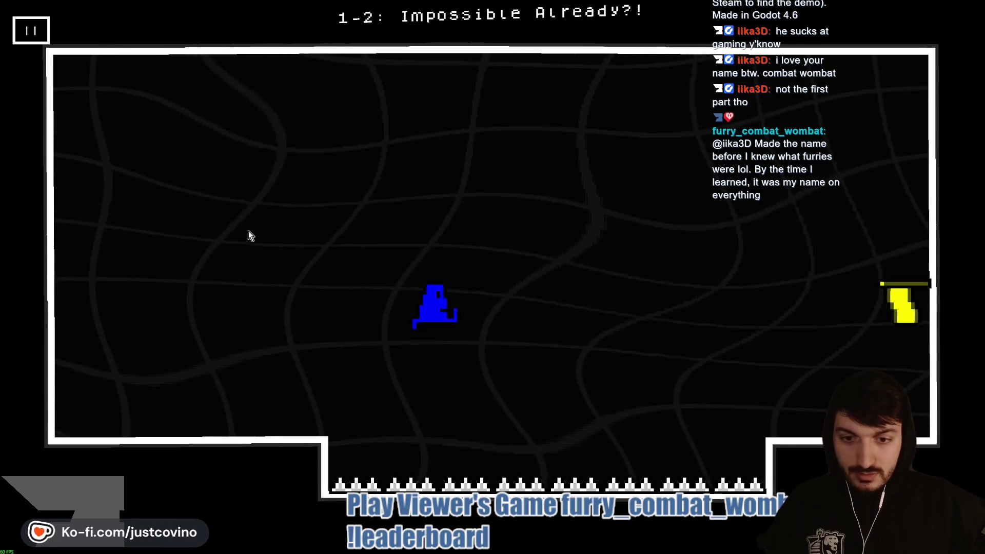
pyautogui.press('Up')
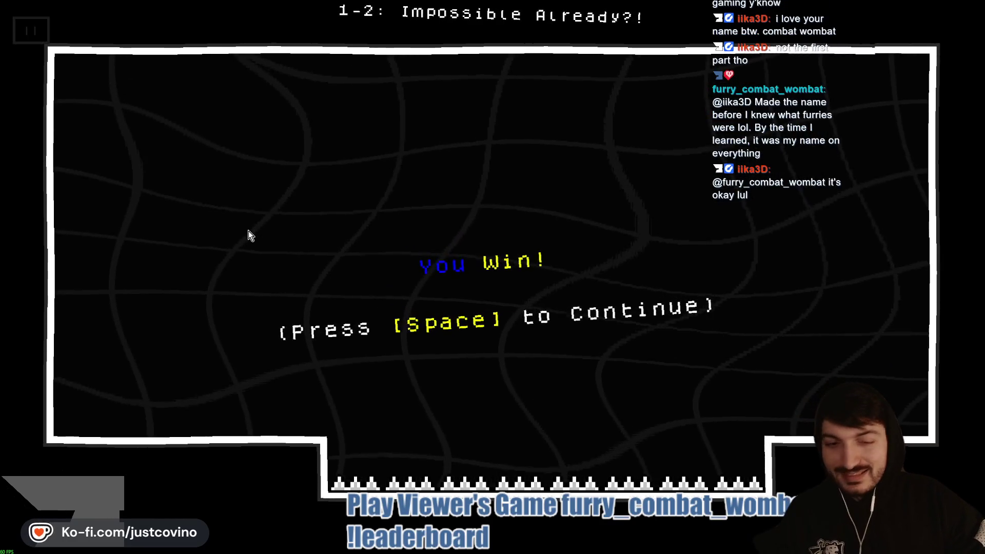
pyautogui.press('space')
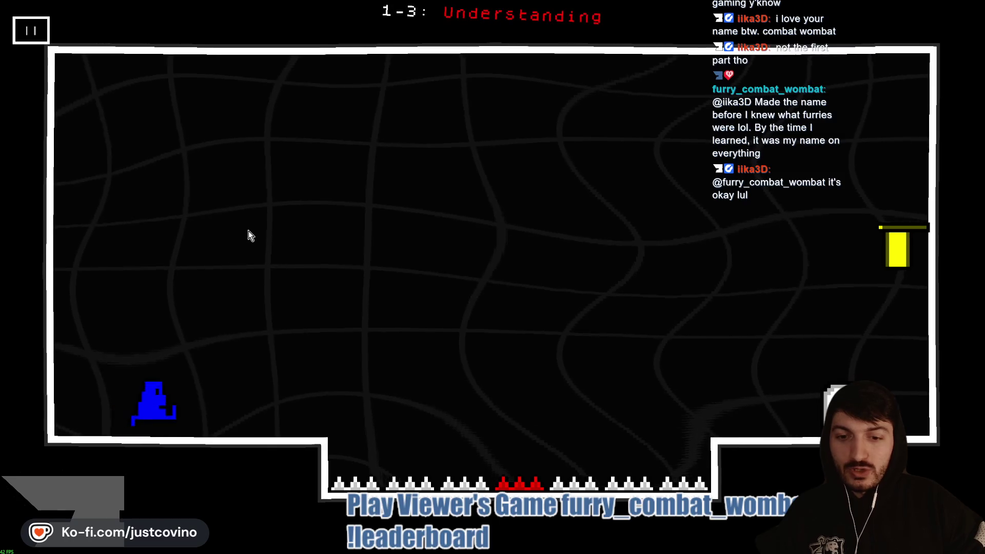
# Step: Jump over the spike pit and onto the right ledge to clear level 1-3
pyautogui.press('Right')
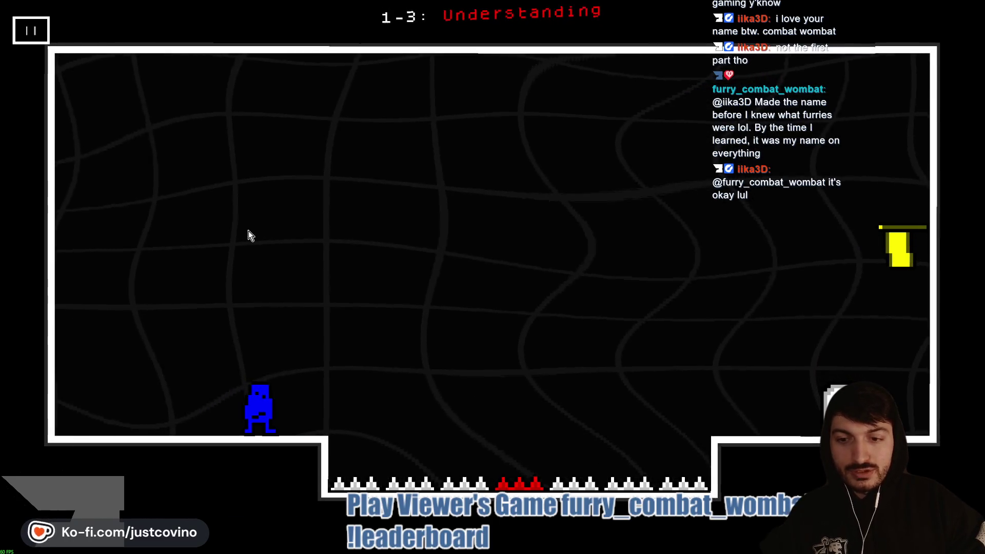
pyautogui.press('Left')
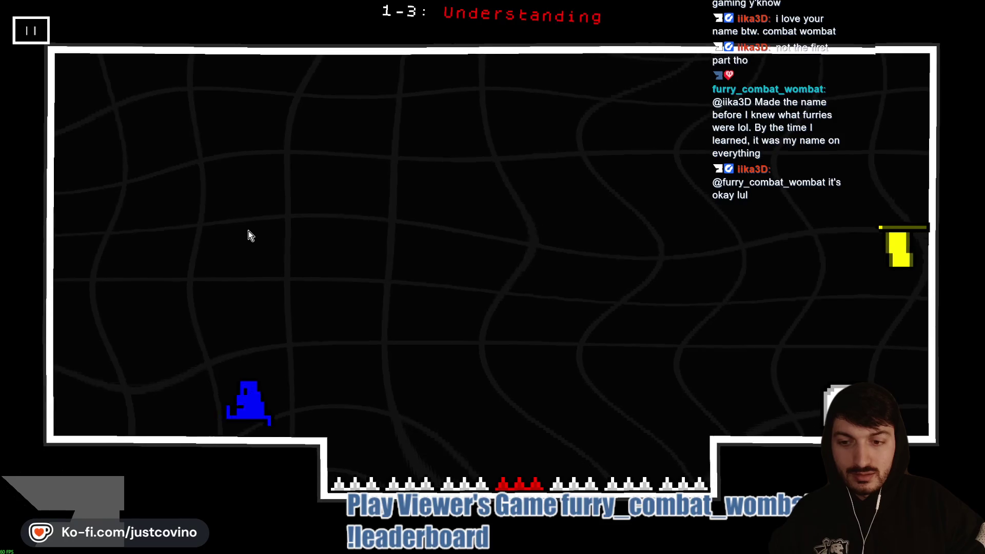
pyautogui.press('Right')
pyautogui.press('space')
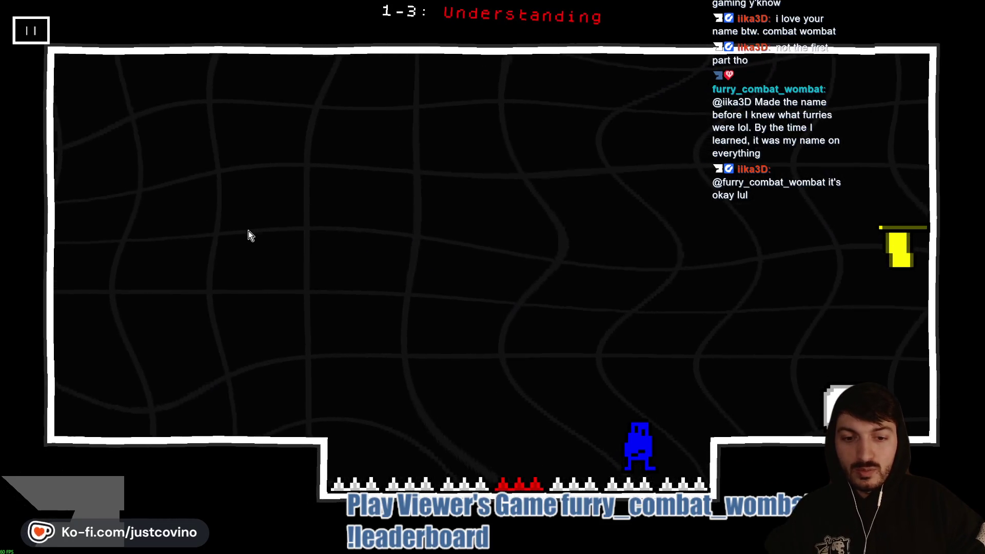
pyautogui.press('space')
pyautogui.press('Right')
pyautogui.press('Right')
pyautogui.press('space')
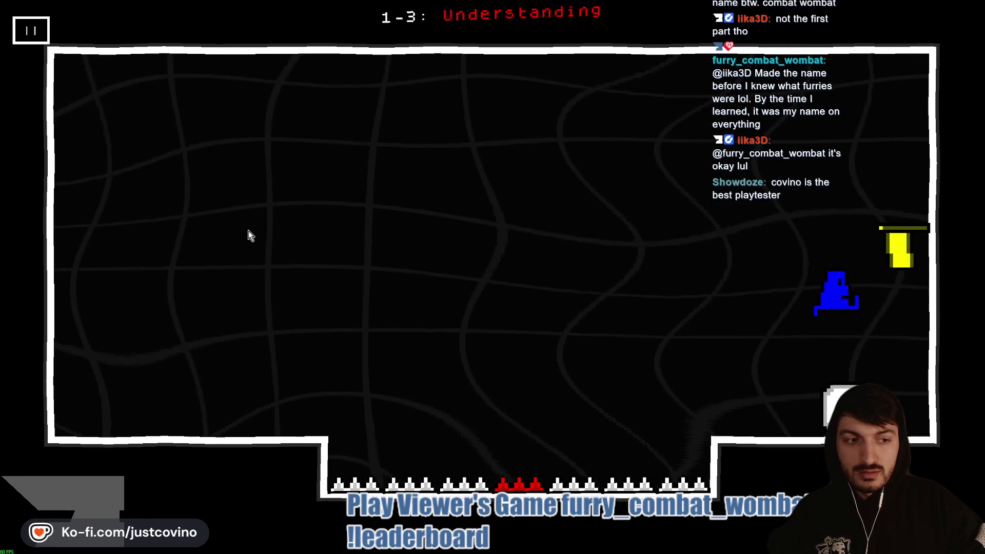
pyautogui.press('space')
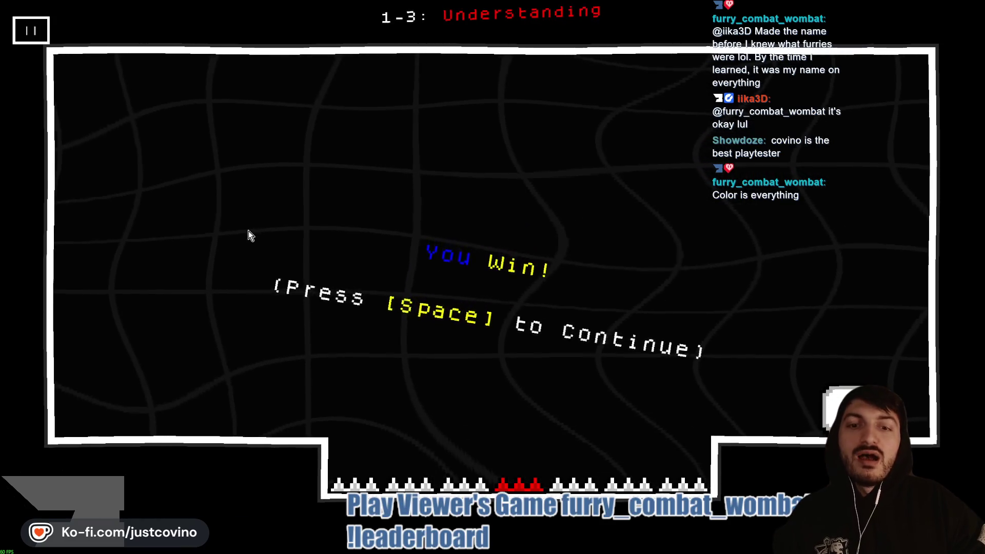
pyautogui.press('space')
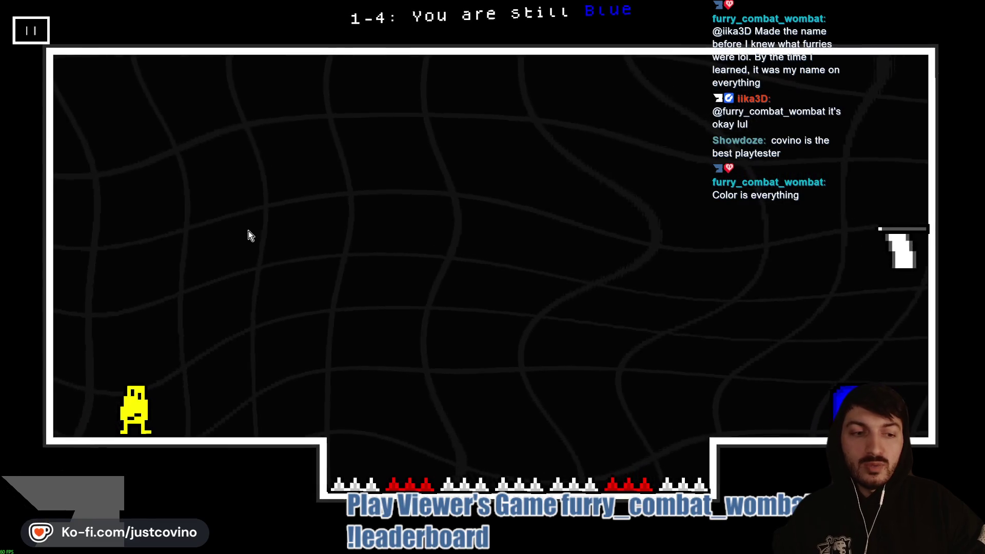
# Step: Restart level 1-4 after dying, then jump left onto the yellow figure to win
pyautogui.press('space')
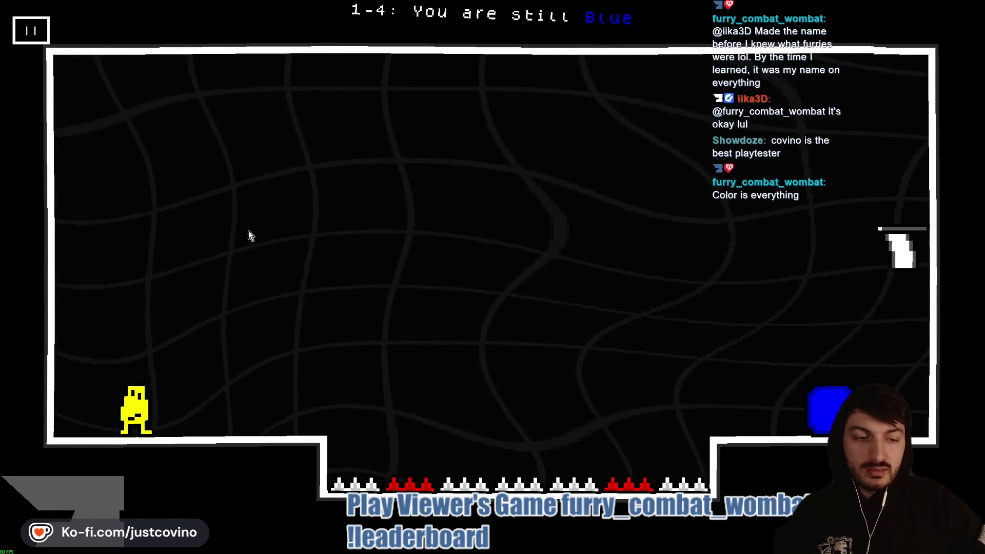
pyautogui.press('Left')
pyautogui.press('Left')
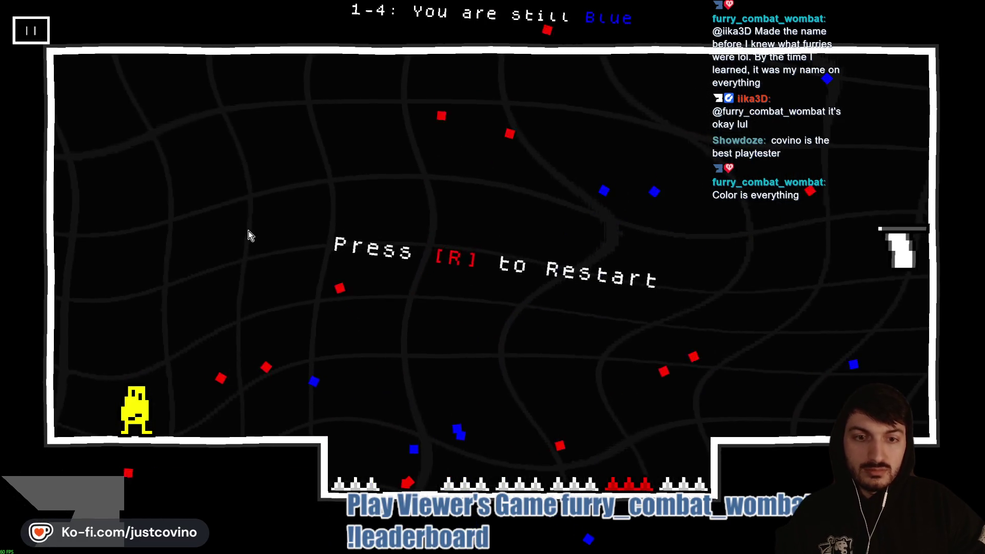
pyautogui.press('r')
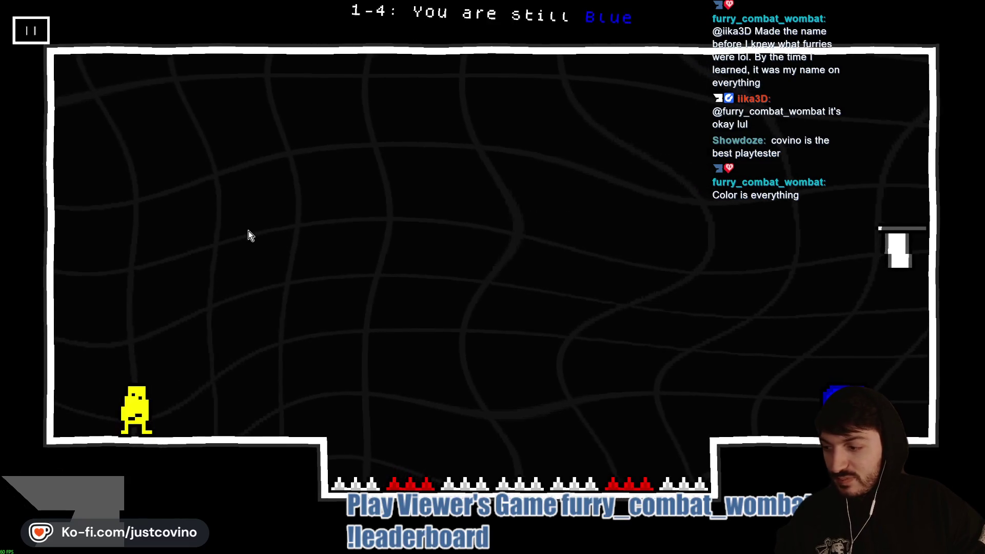
pyautogui.press('Left')
pyautogui.press('Up')
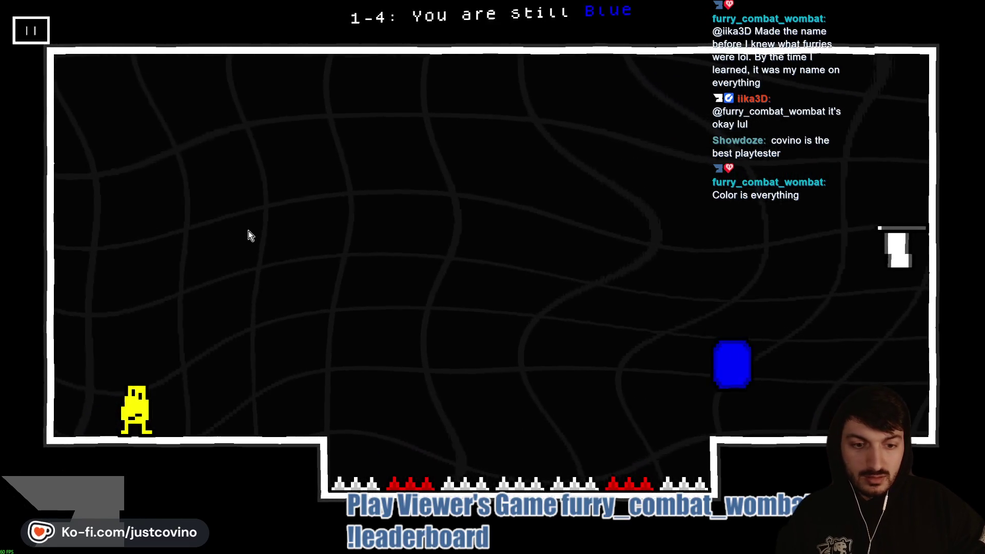
pyautogui.press('Up')
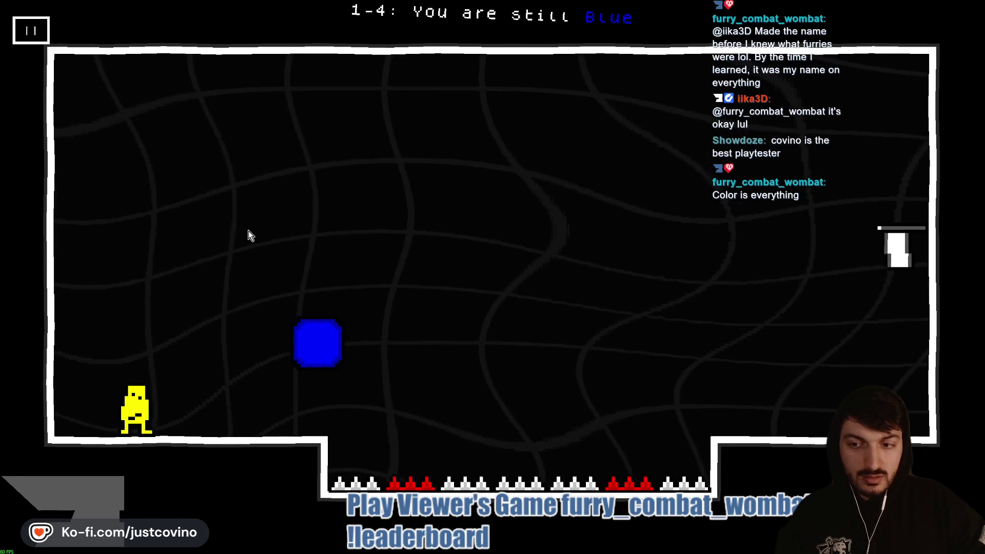
pyautogui.press('Left')
pyautogui.press('Up')
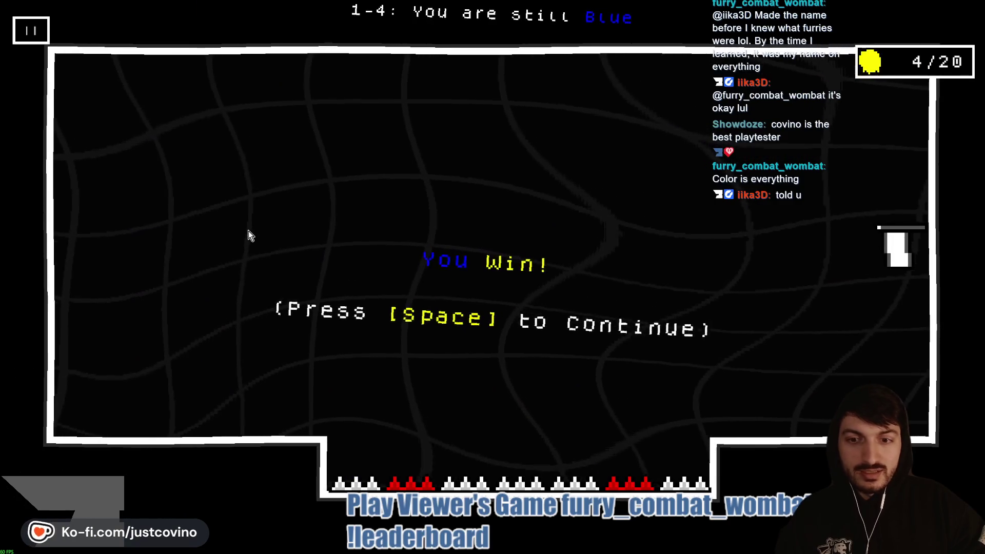
pyautogui.press('space')
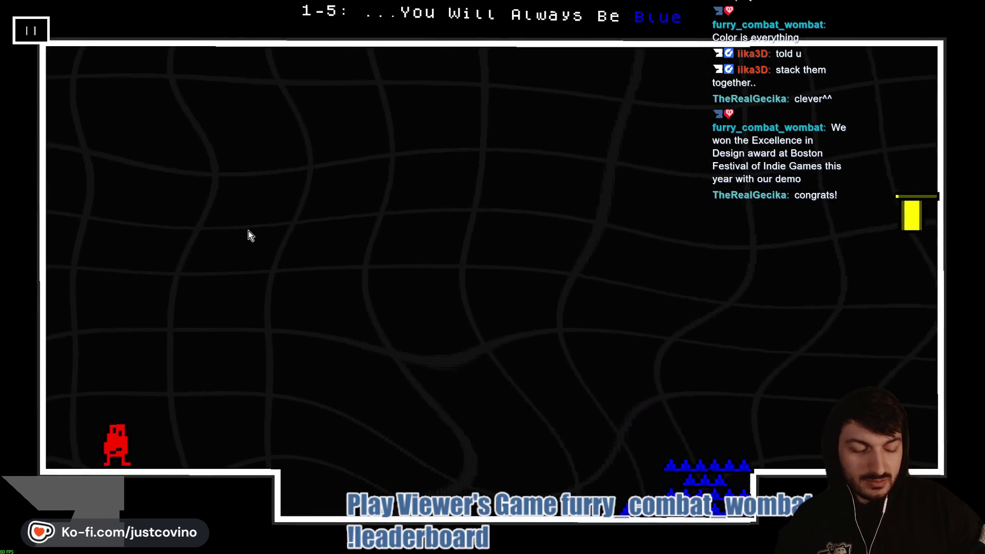
# Step: Reset level 1-5 ...You Will Always Be Blue with R
pyautogui.press('r')
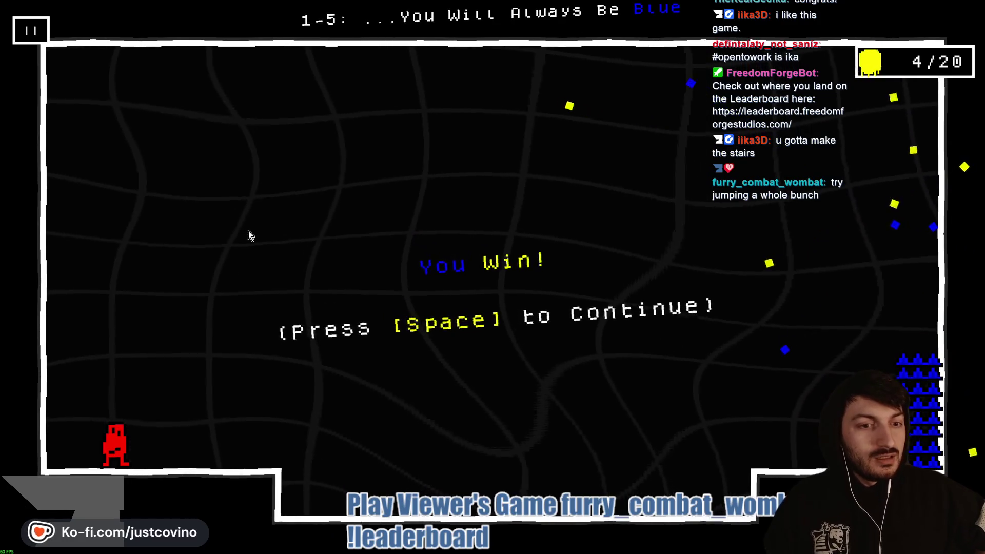
# Step: Continue from the level 1-5 win screen to level 1-6, Even If...
pyautogui.press('space')
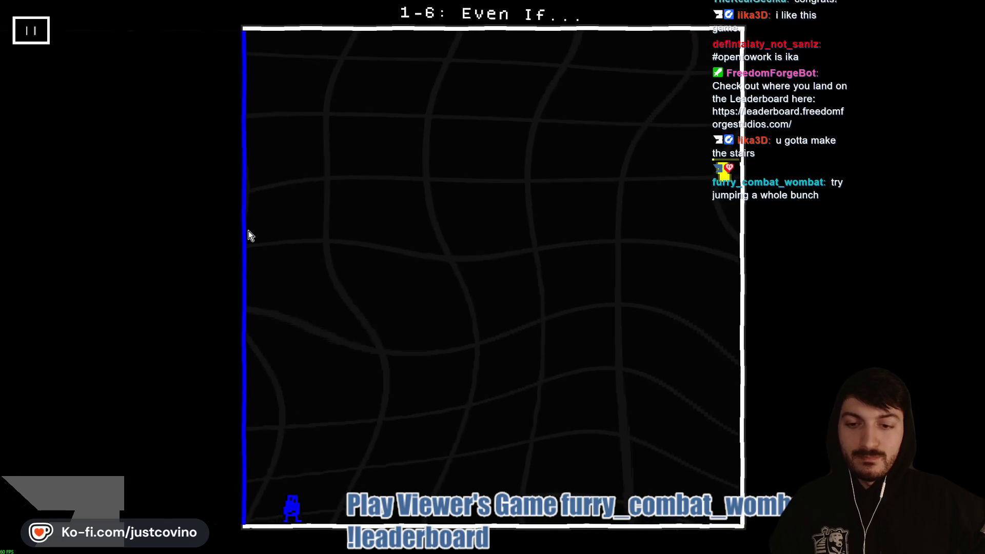
# Step: Push the blue wall with the player to clear level 1-6
pyautogui.press('Left')
pyautogui.press('space')
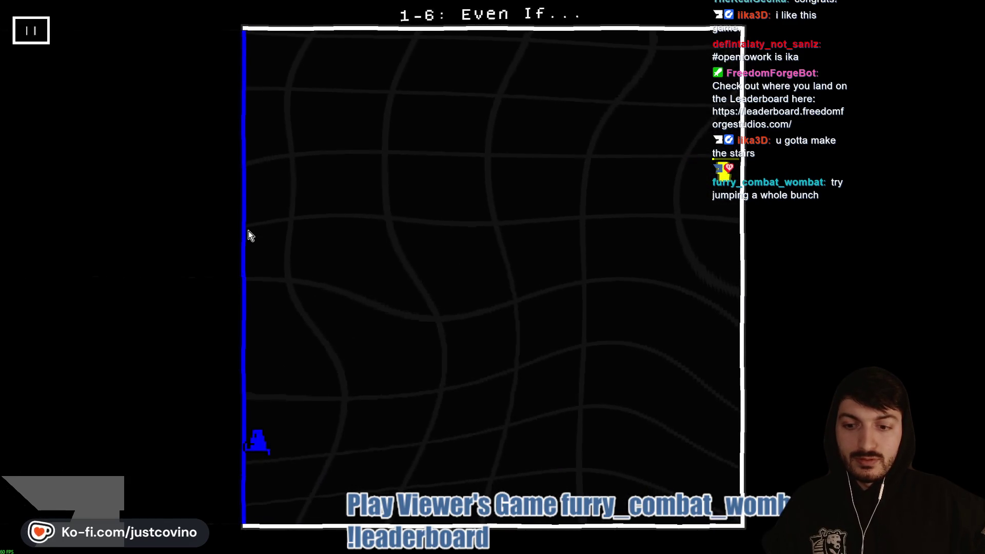
pyautogui.press('space')
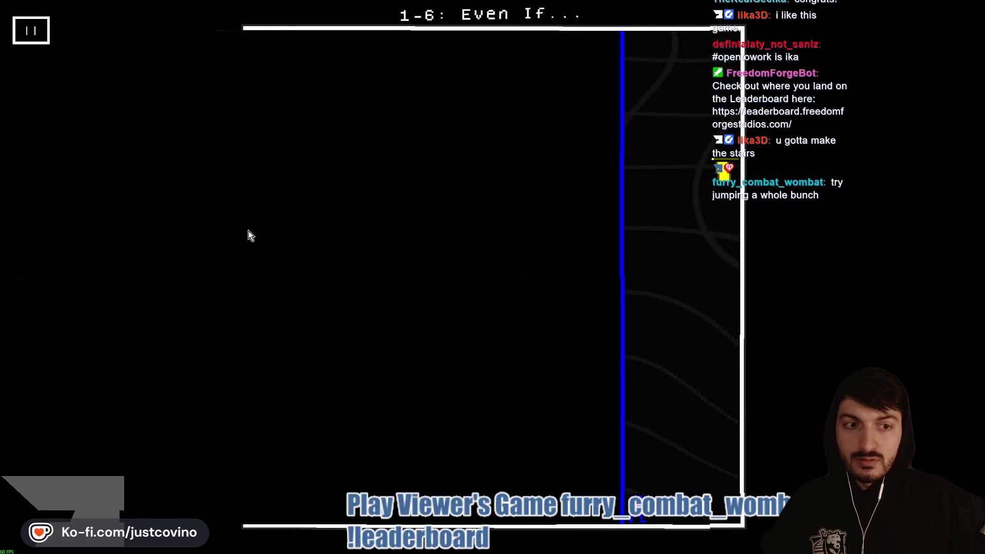
pyautogui.press('space')
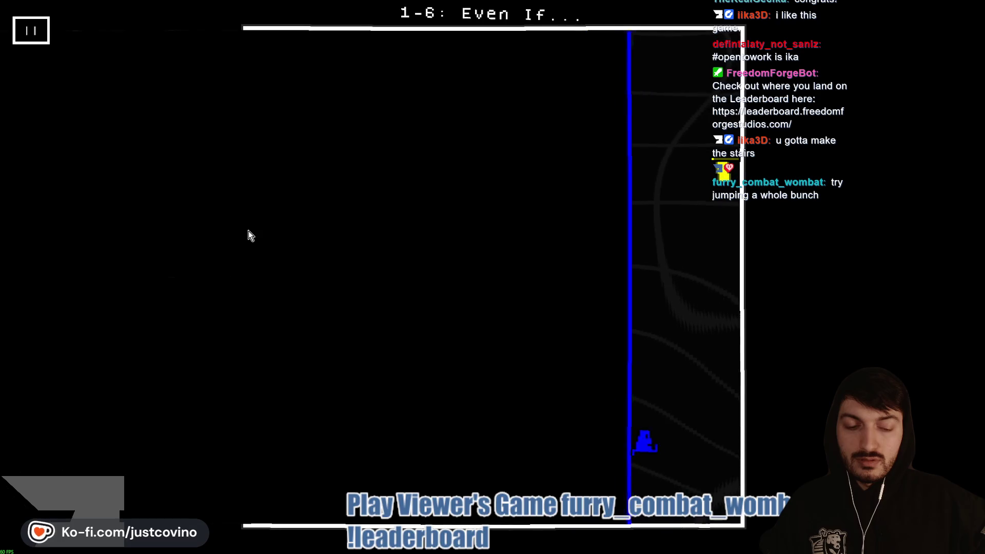
pyautogui.press('Left')
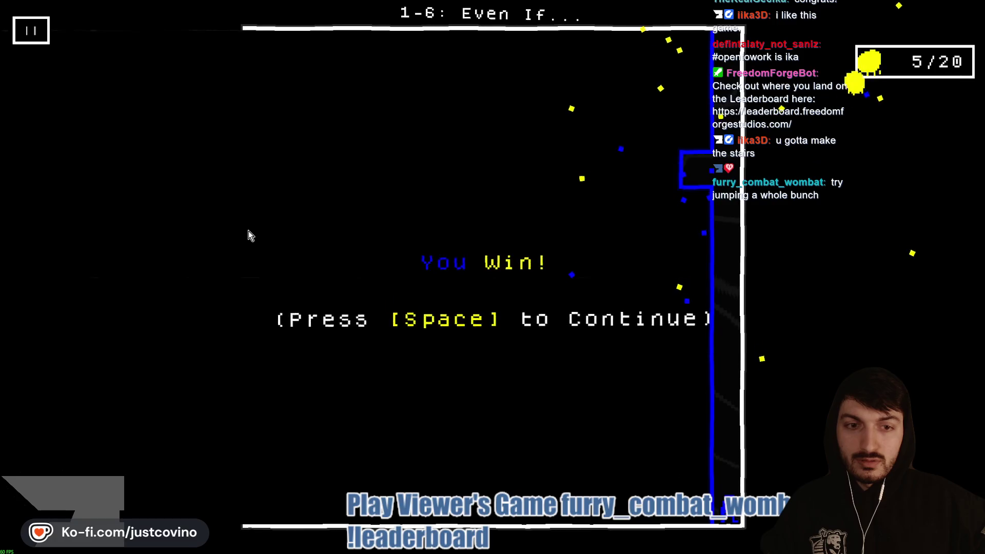
pyautogui.press('space')
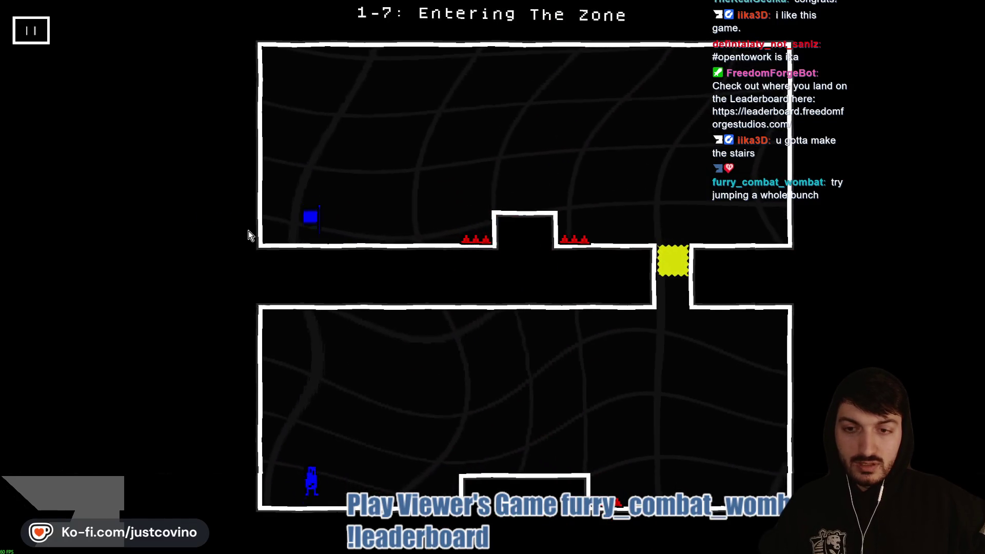
# Step: Move and jump both blue players right to clear level 1-7 Entering The Zone
pyautogui.press('Right')
pyautogui.press('Right')
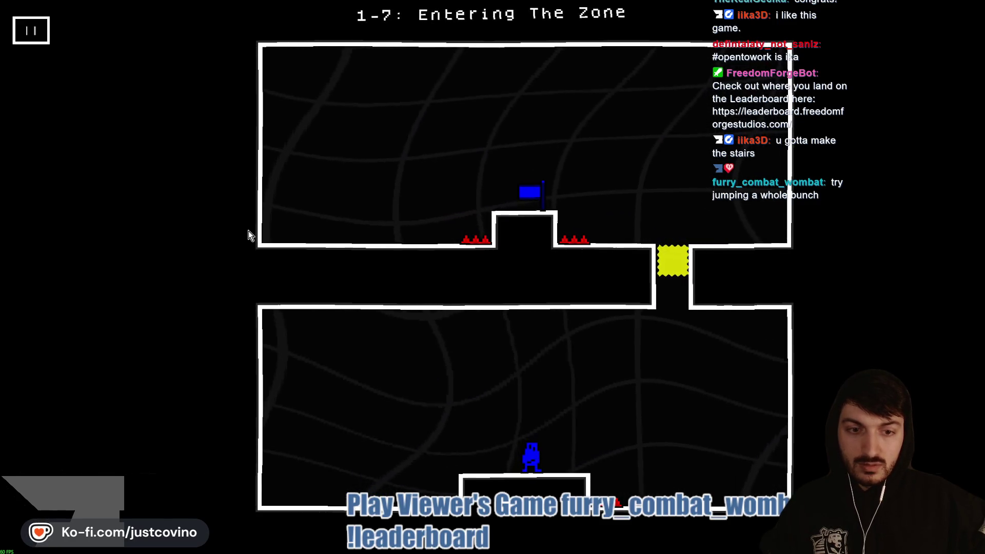
pyautogui.press('space')
pyautogui.press('Right')
pyautogui.press('Right')
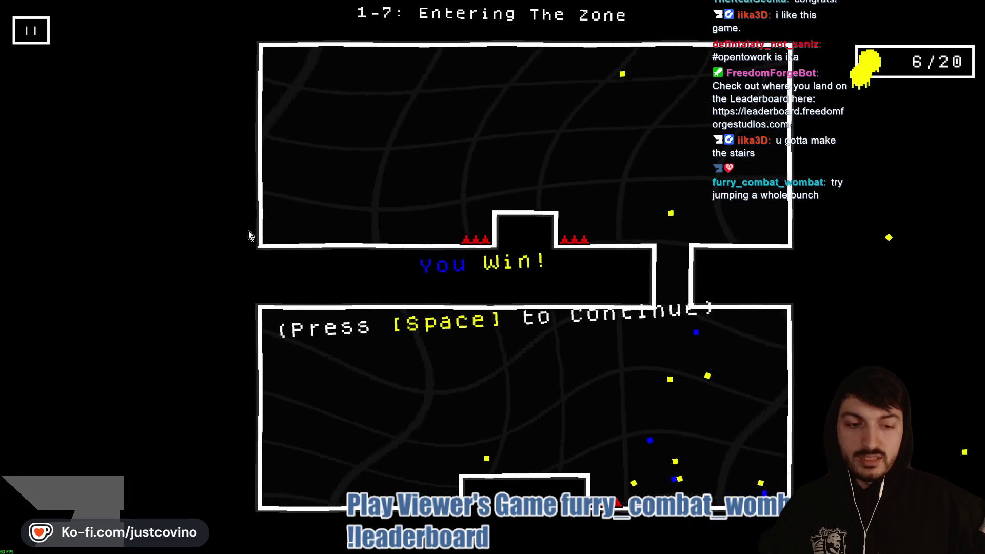
pyautogui.press('space')
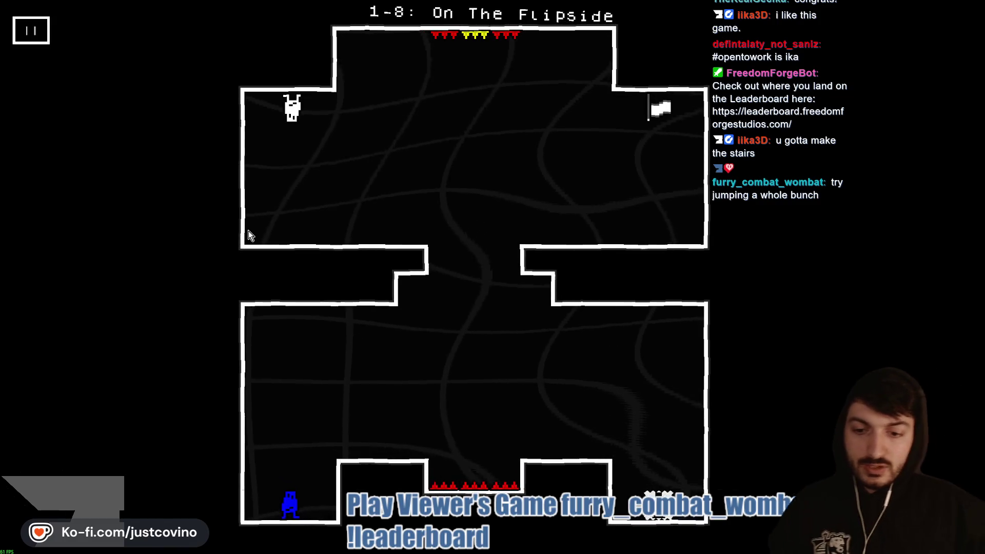
# Step: Cross the raised platform and jump the spike pit to clear level 1-8
pyautogui.press('Right')
pyautogui.press('space')
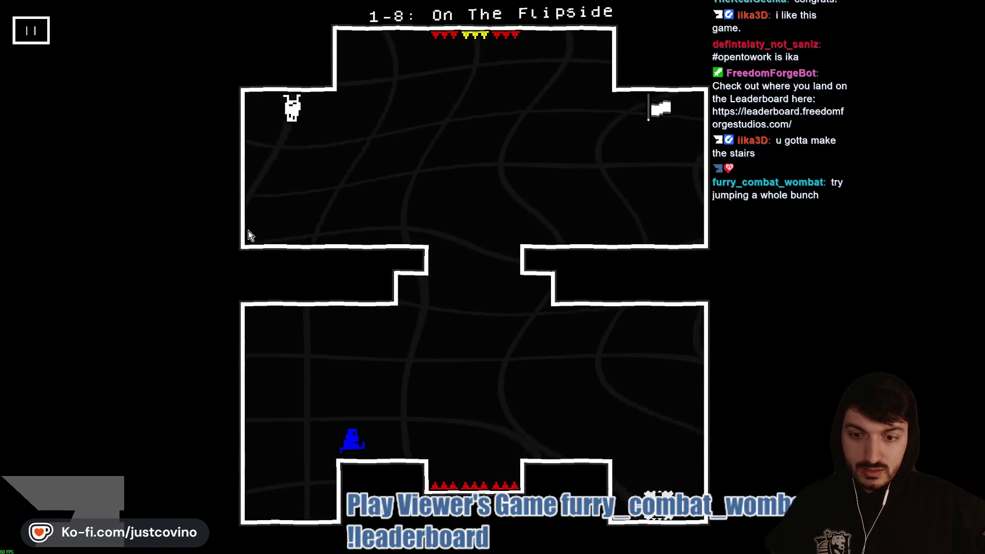
pyautogui.press('Right')
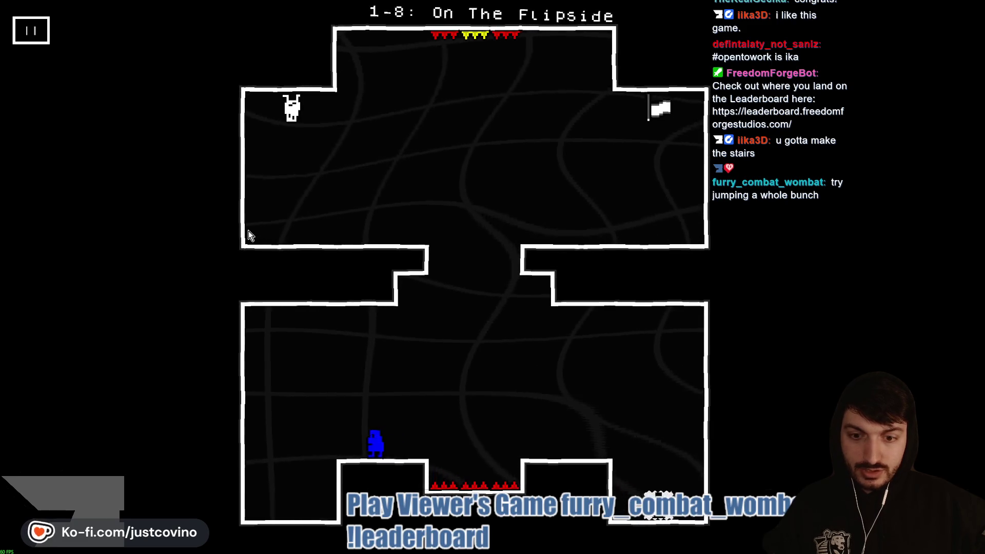
pyautogui.press('space')
pyautogui.press('Right')
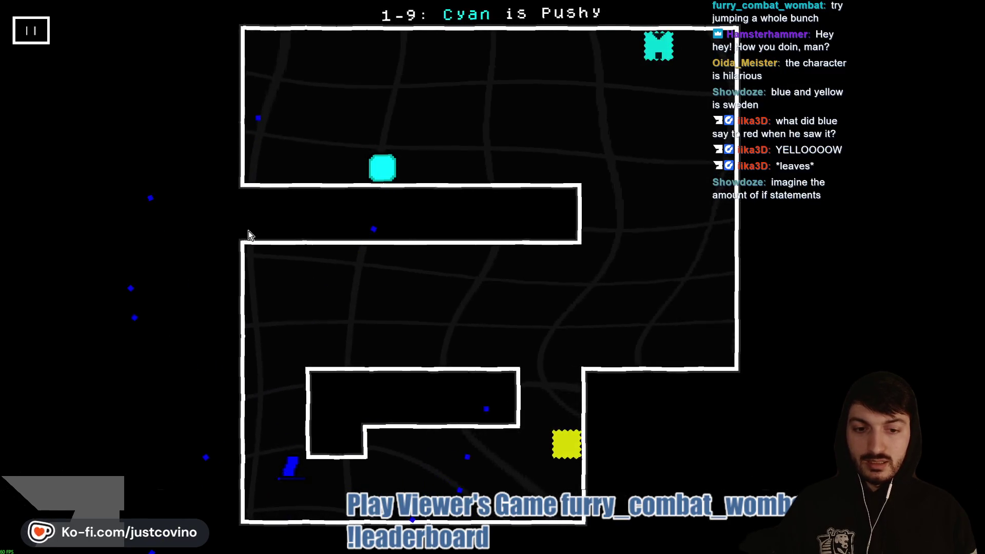
# Step: Restart level 1-9 after dying and slide the player into the yellow block
pyautogui.press('Right')
pyautogui.press('Right')
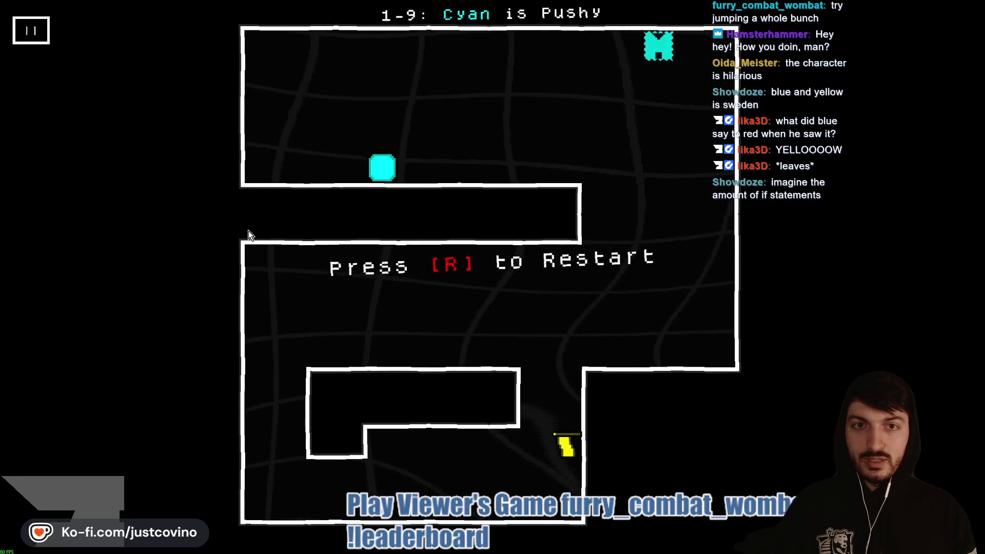
pyautogui.press('r')
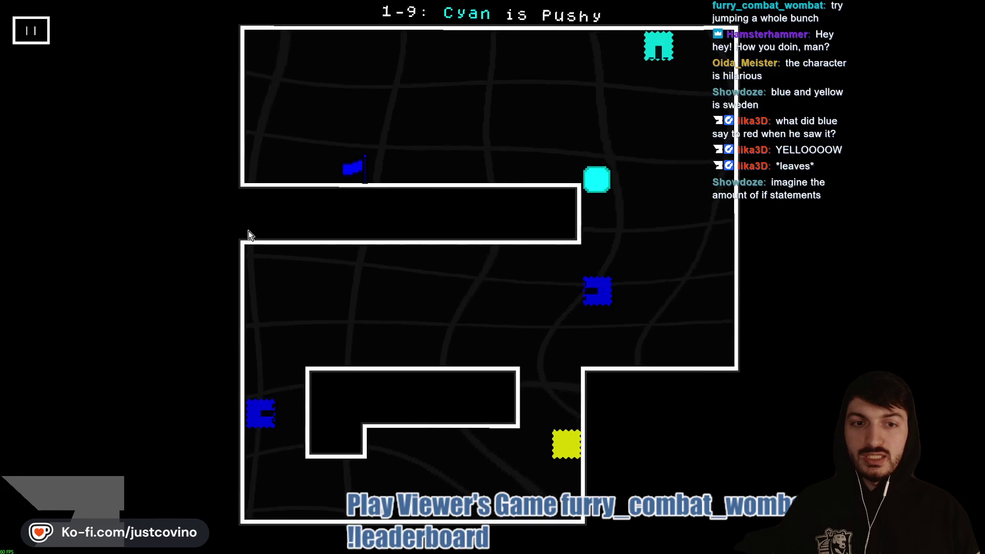
pyautogui.press('Left')
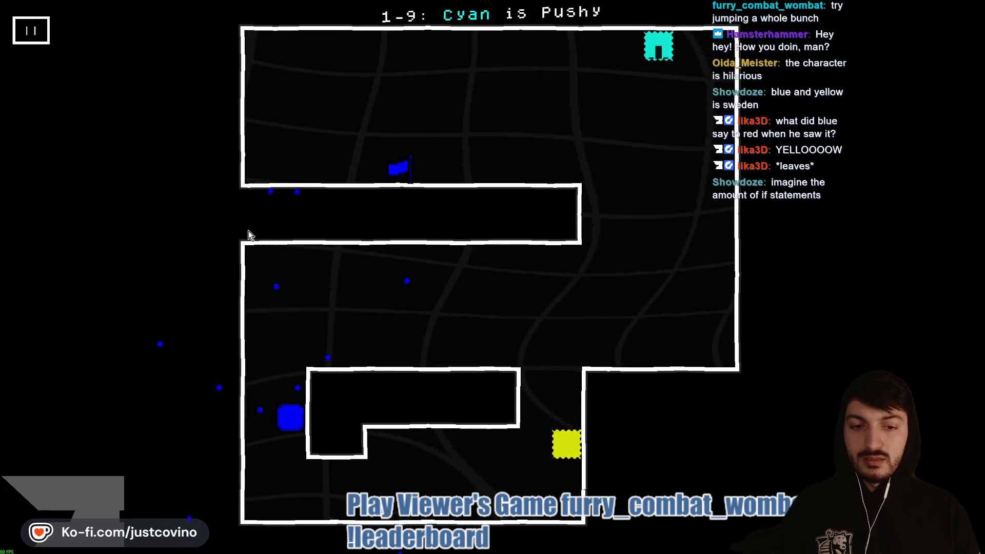
pyautogui.press('Right')
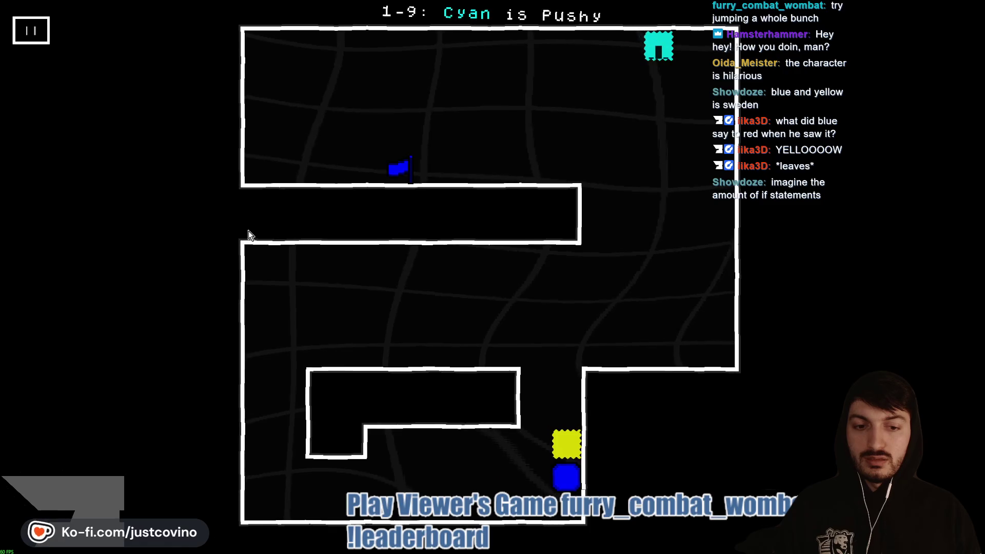
pyautogui.press('Up')
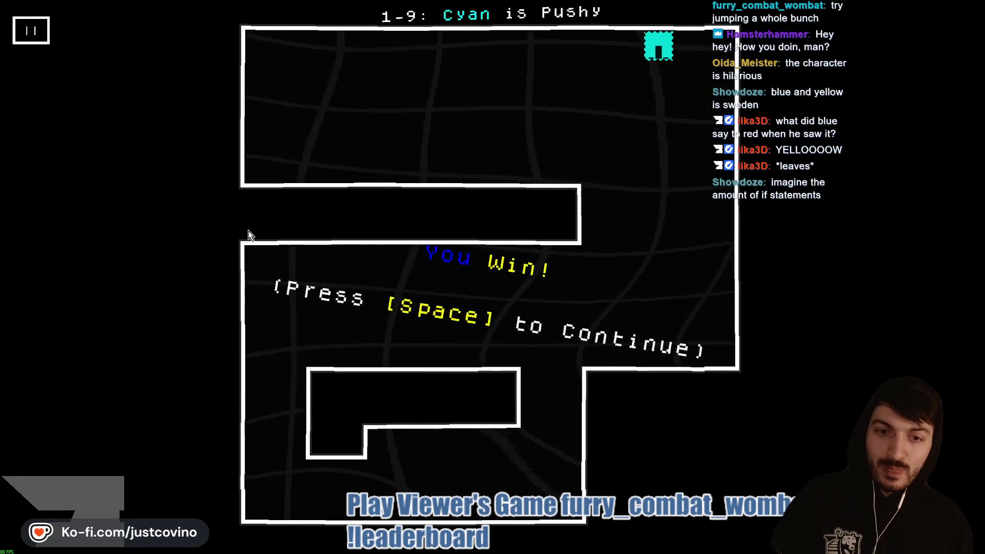
pyautogui.press('space')
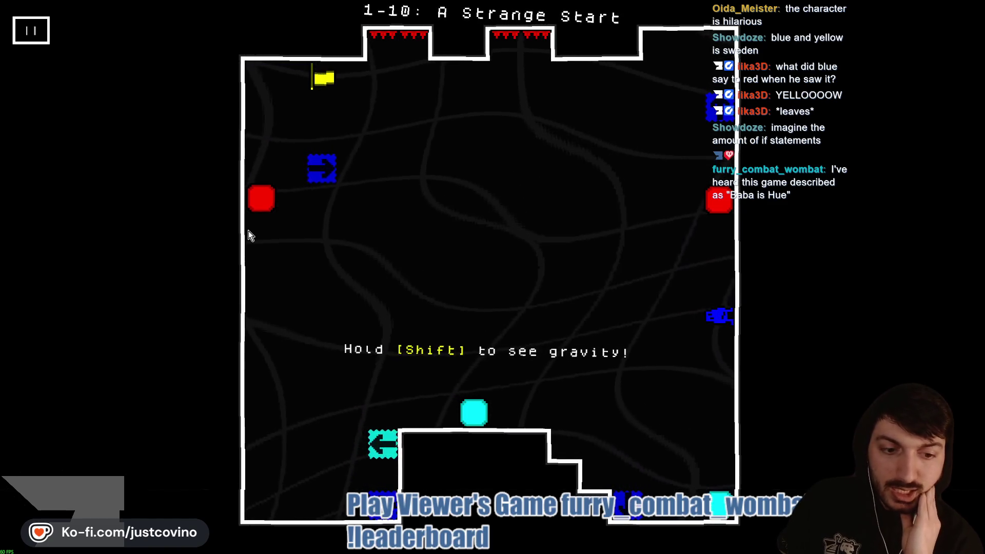
# Step: Check gravity with Shift and push the cyan block up the left wall in level 1-10
pyautogui.press('Down')
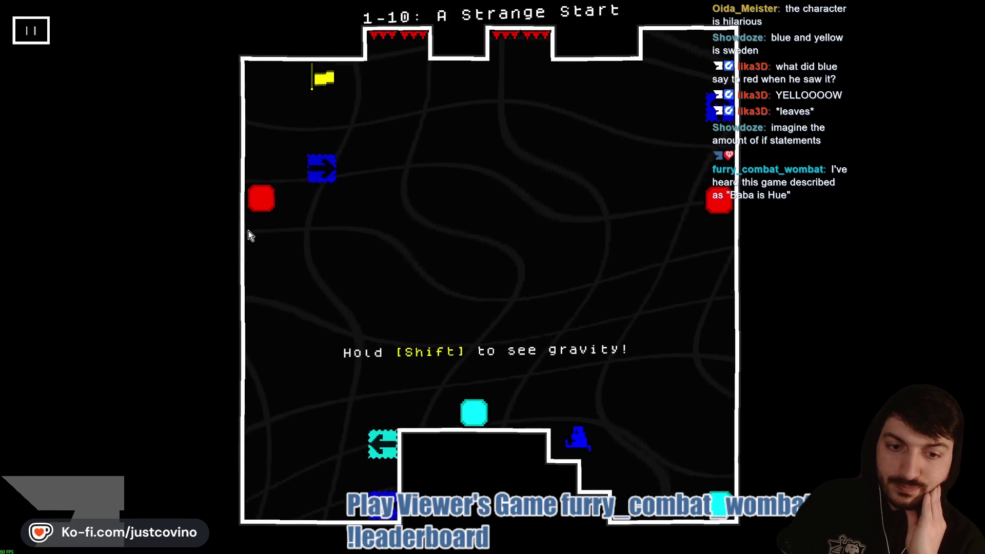
pyautogui.press('Left')
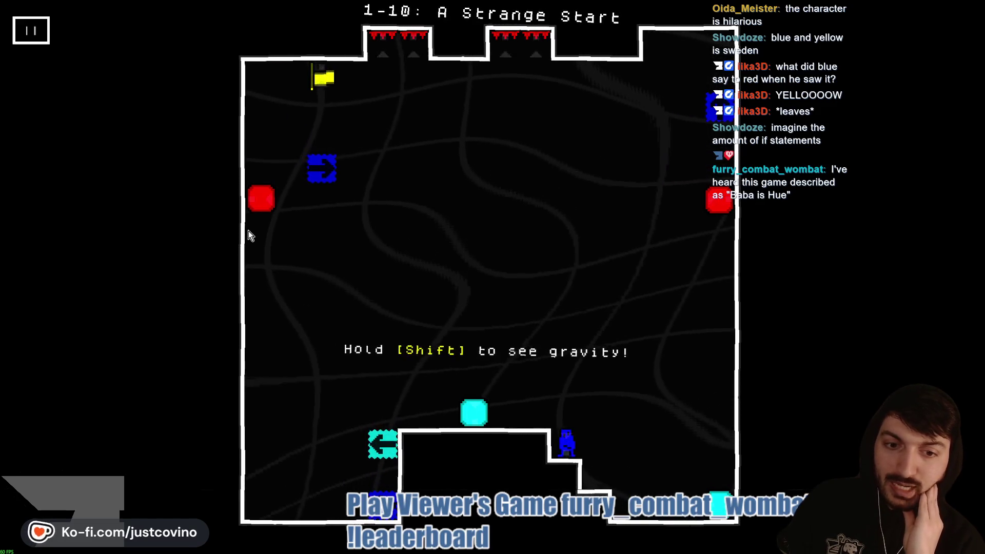
pyautogui.press('shift')
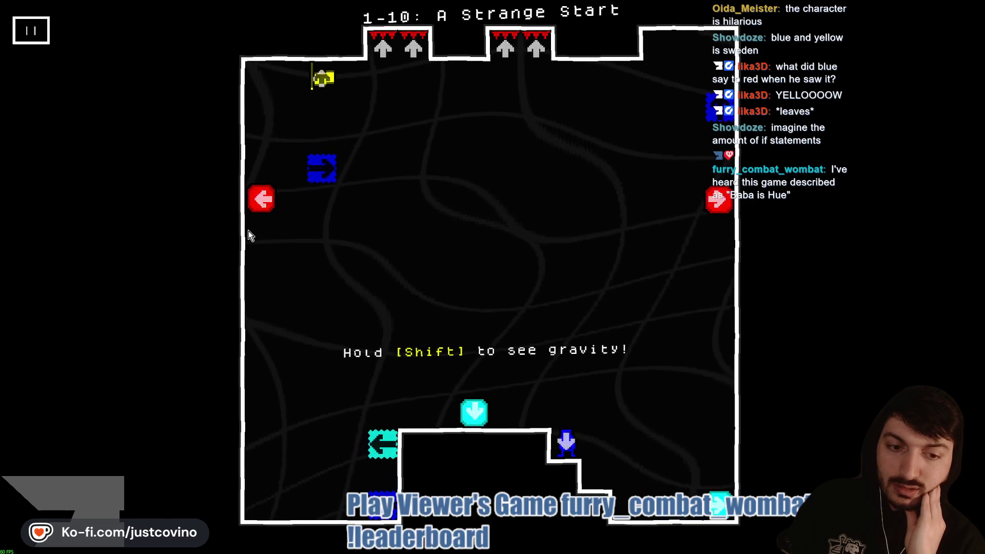
pyautogui.press('Left')
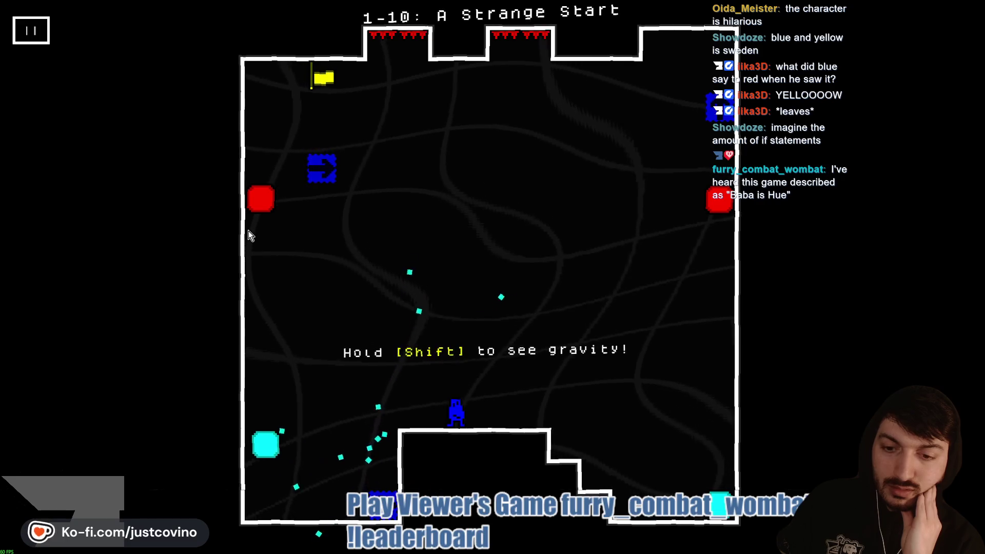
pyautogui.press('Left')
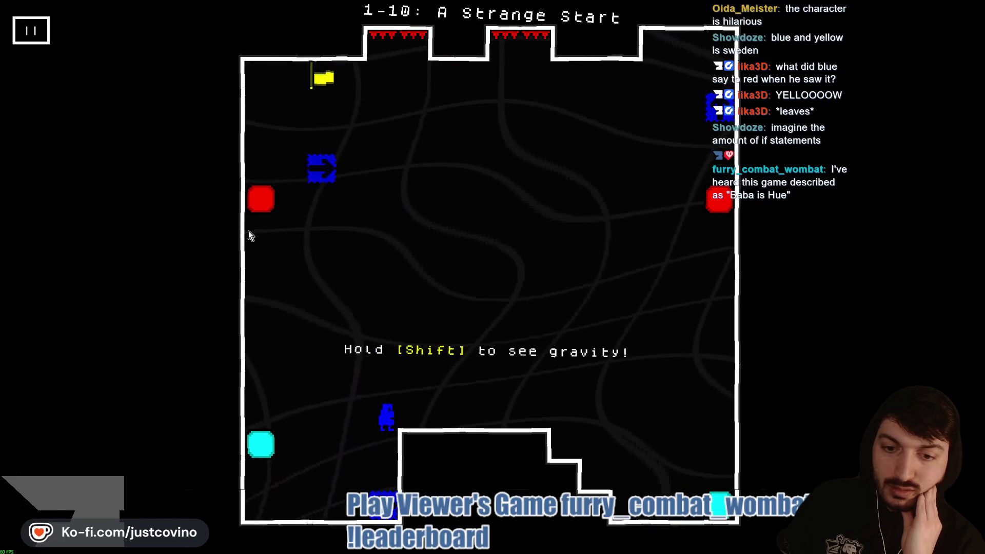
pyautogui.press('shift')
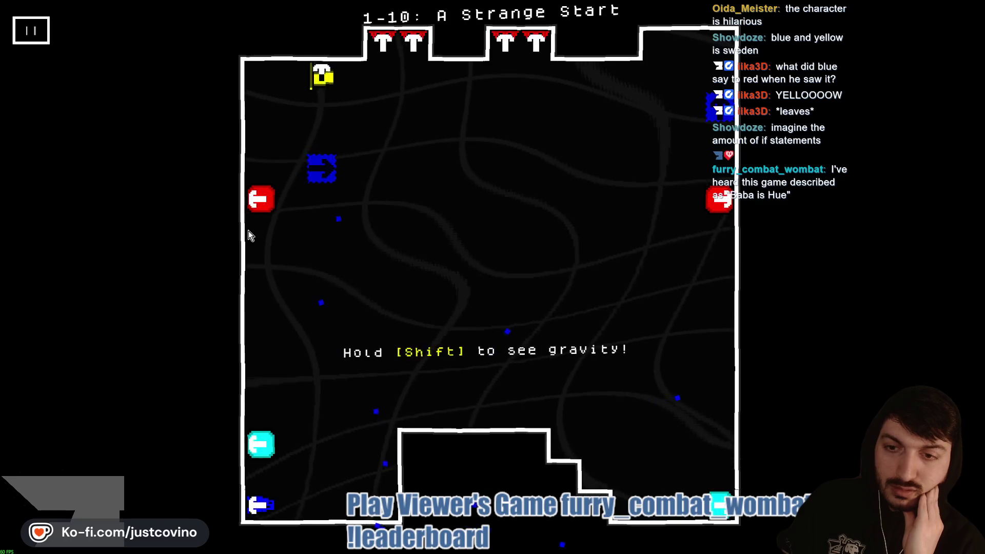
pyautogui.press('Up')
pyautogui.press('Up')
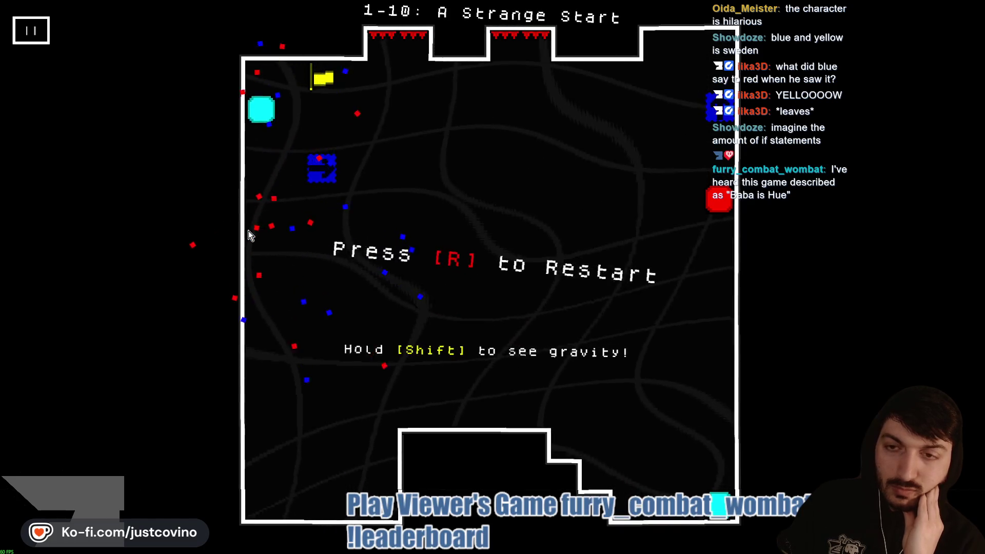
# Step: Restart level 1-10, move the character out of the corner, and win with 10/20
pyautogui.press('r')
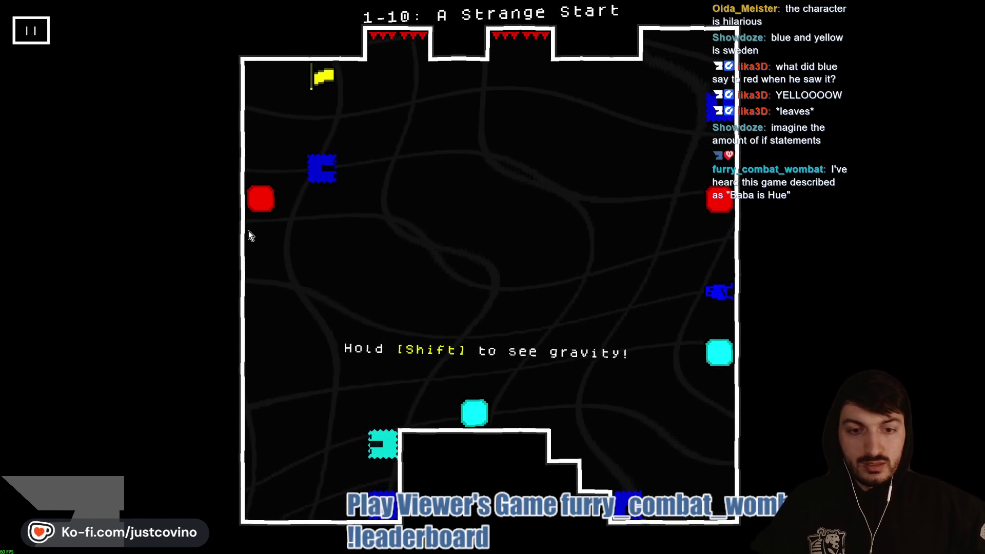
pyautogui.press('shift')
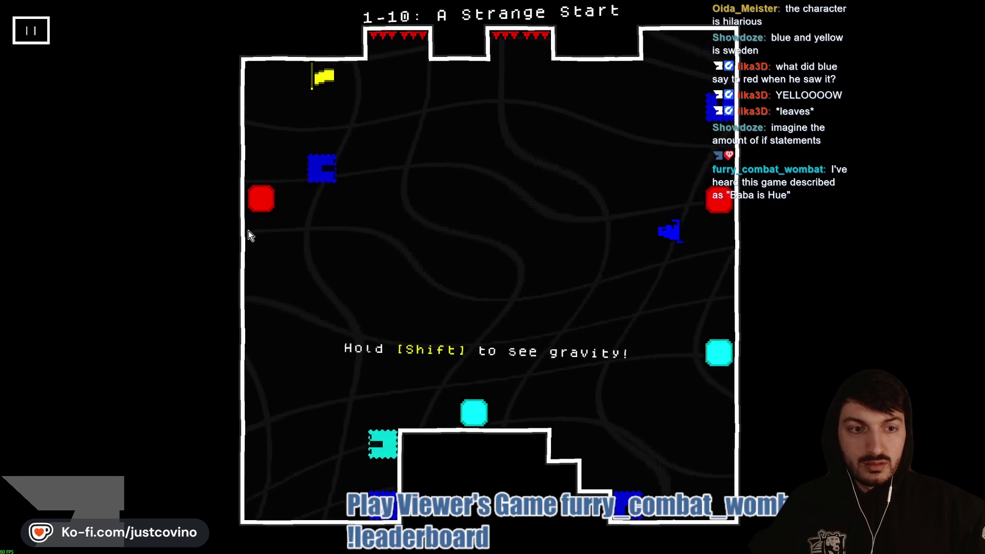
pyautogui.press('Left')
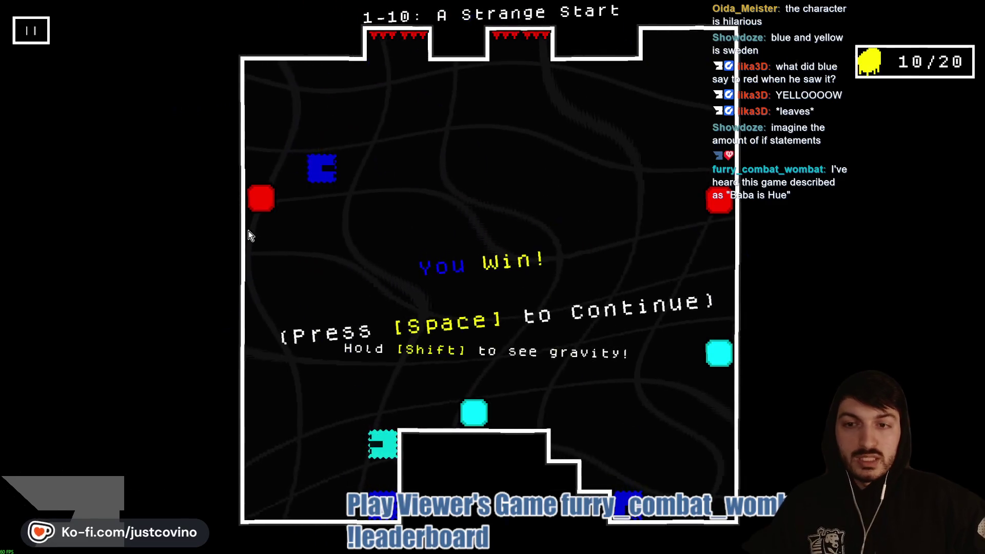
pyautogui.press('space')
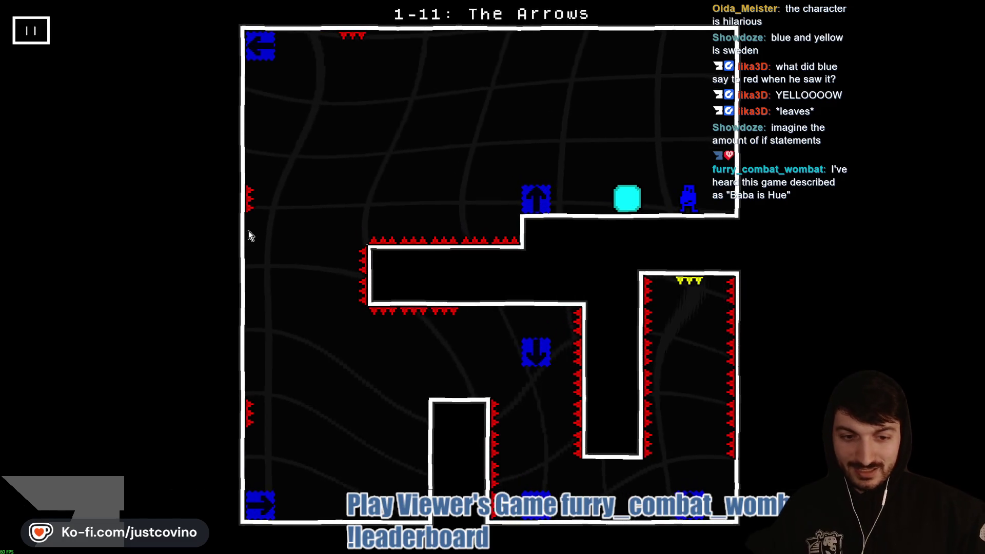
# Step: Jump off the right wall and steer toward the bottom-left arrow block, then restart after dying
pyautogui.press('Up')
pyautogui.press('Left')
pyautogui.press('Left')
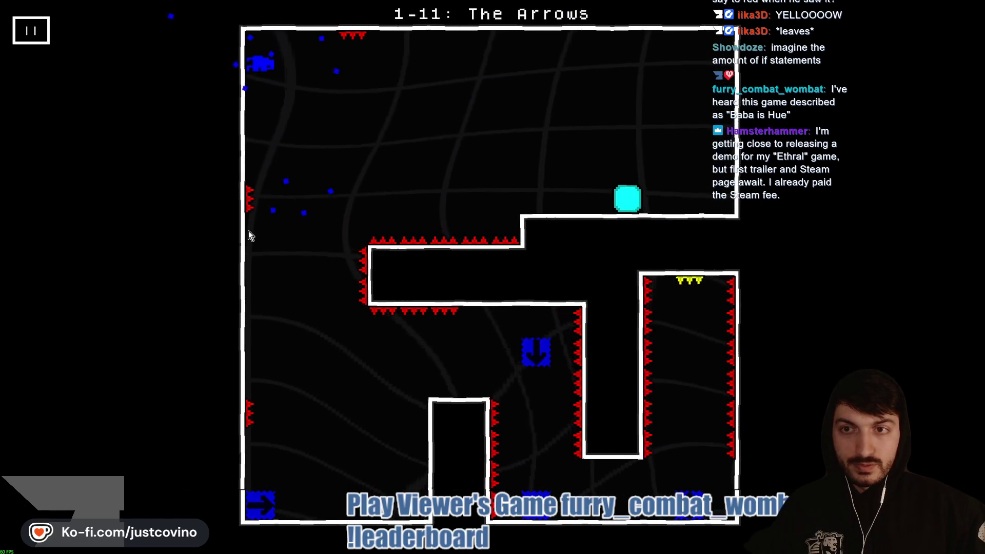
pyautogui.press('Right')
pyautogui.press('Left')
pyautogui.press('Right')
pyautogui.press('Left')
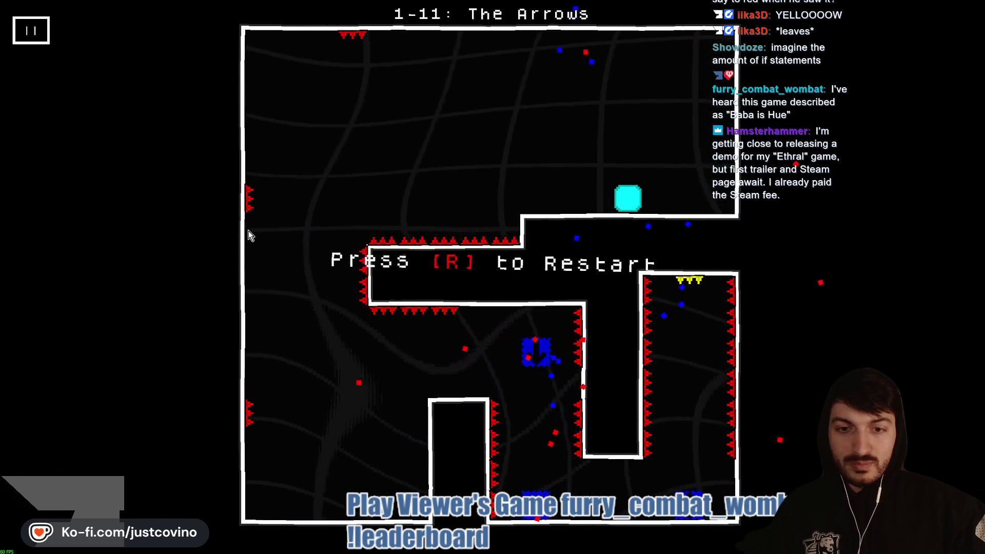
pyautogui.press('r')
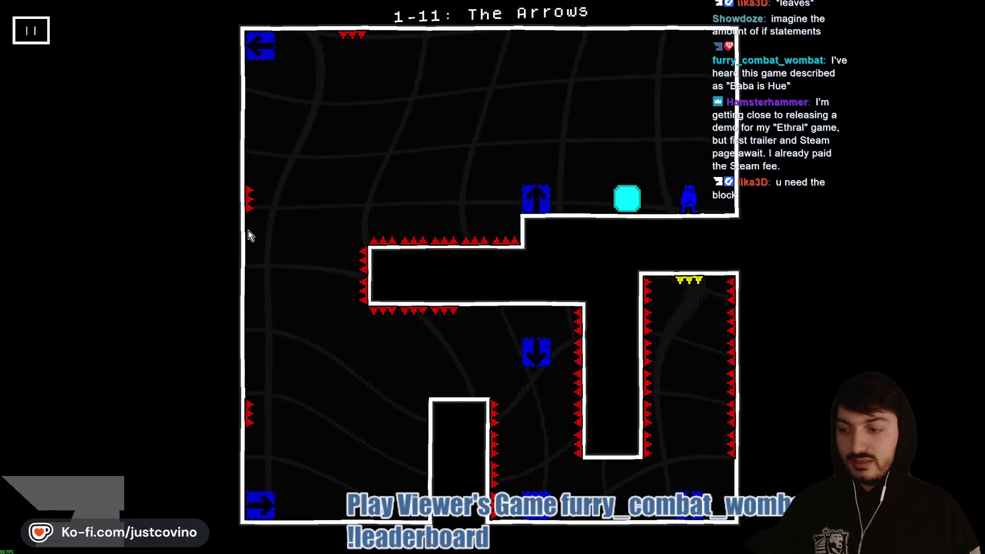
# Step: Try pushing the cyan block into the up-arrow block and riding the blue blocks, restarting each failure
pyautogui.press('Left')
pyautogui.press('Up')
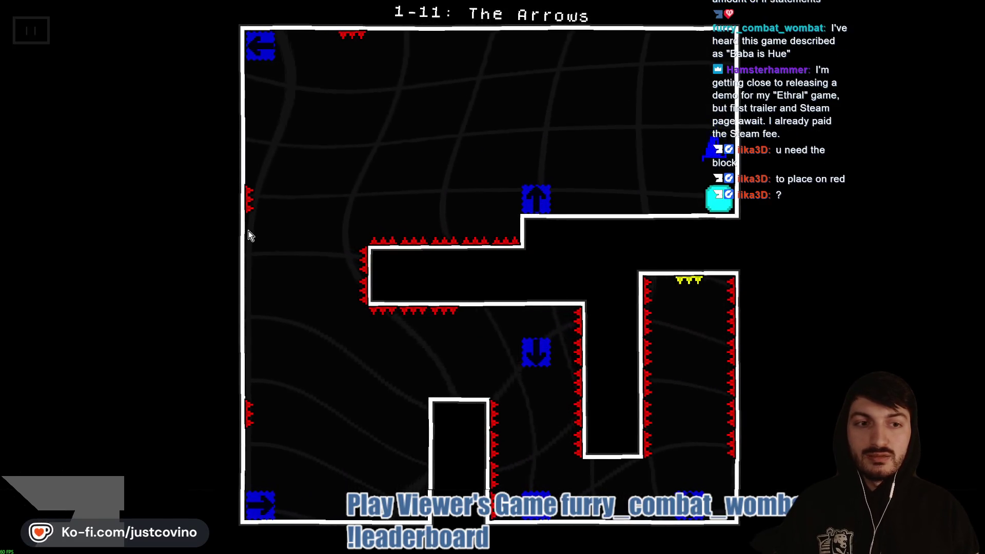
pyautogui.press('r')
pyautogui.press('Left')
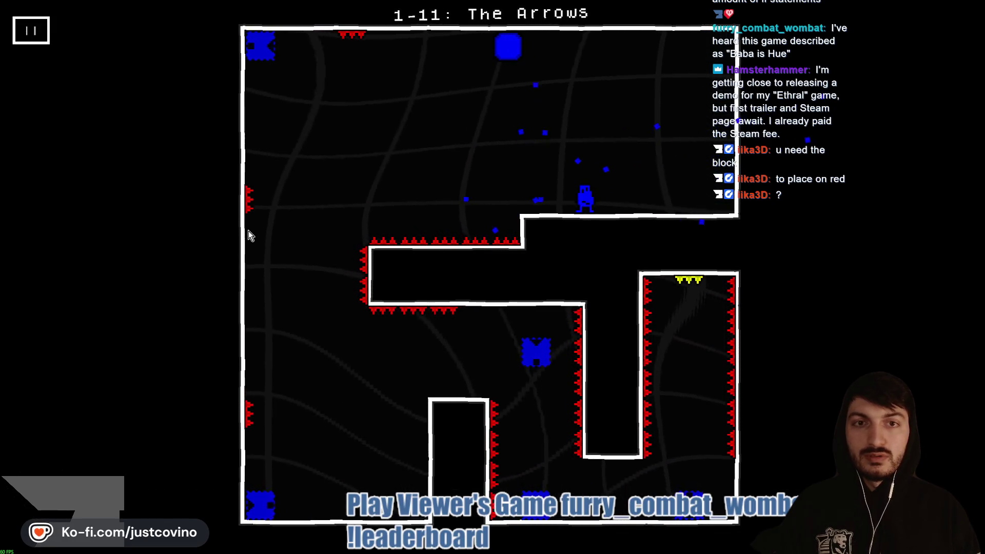
pyautogui.press('Down')
pyautogui.press('Left')
pyautogui.press('Up')
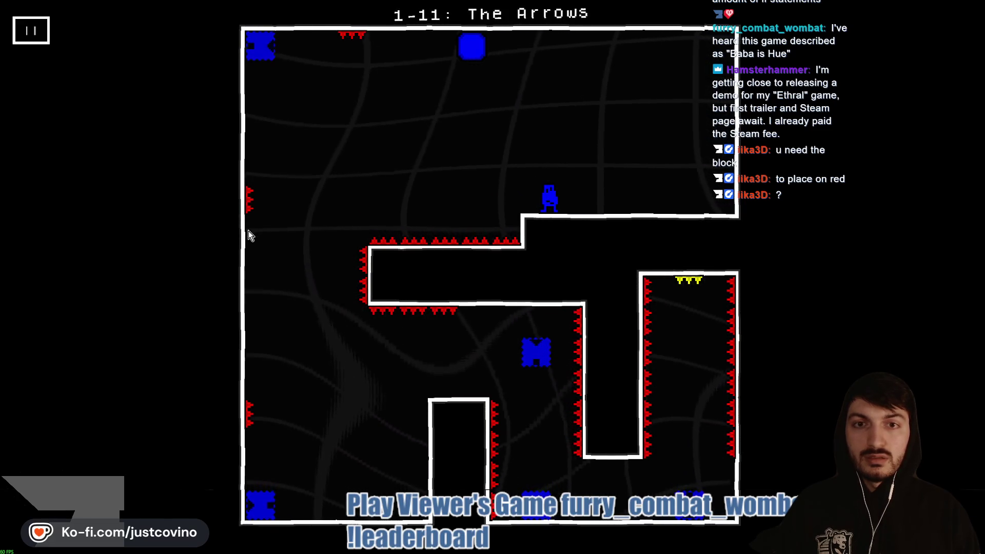
pyautogui.press('Up')
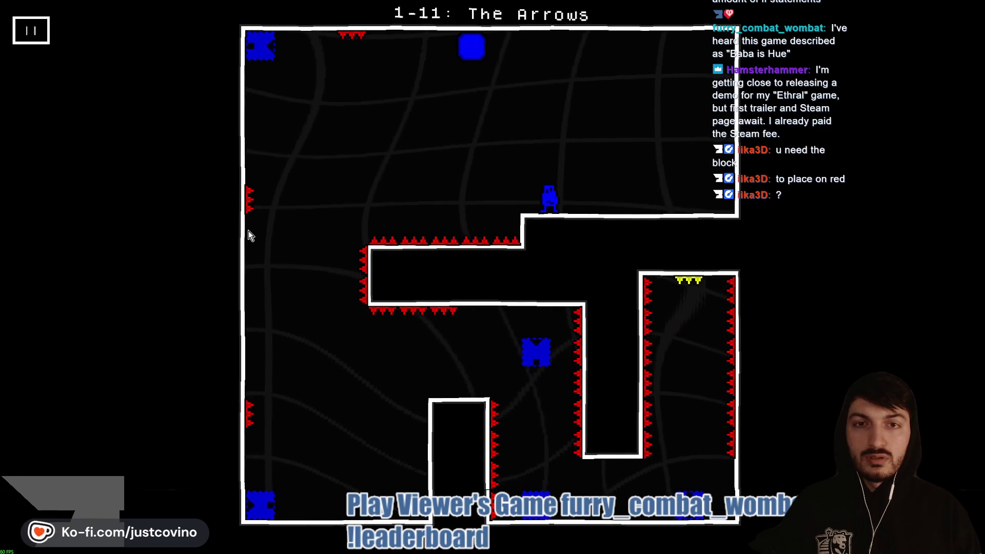
pyautogui.press('Right')
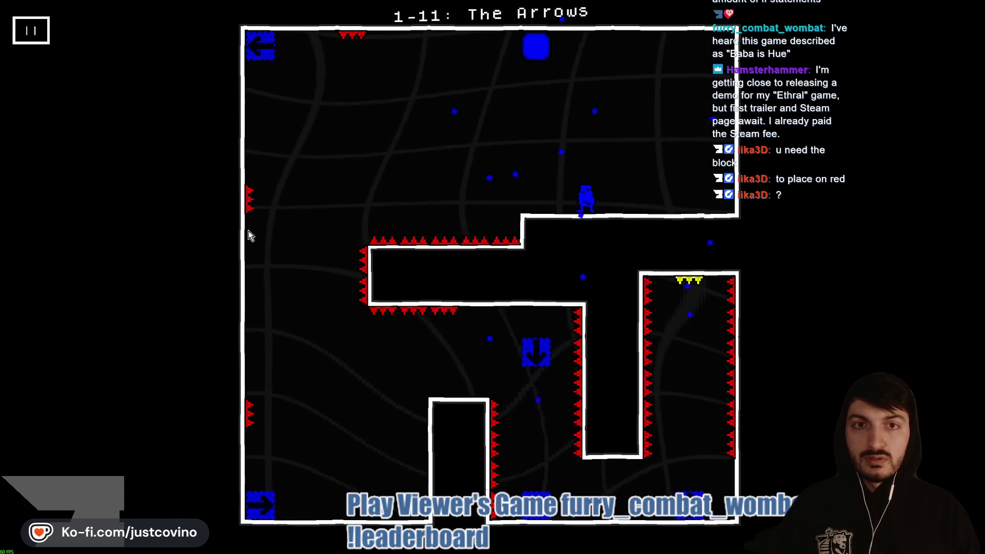
pyautogui.press('Left')
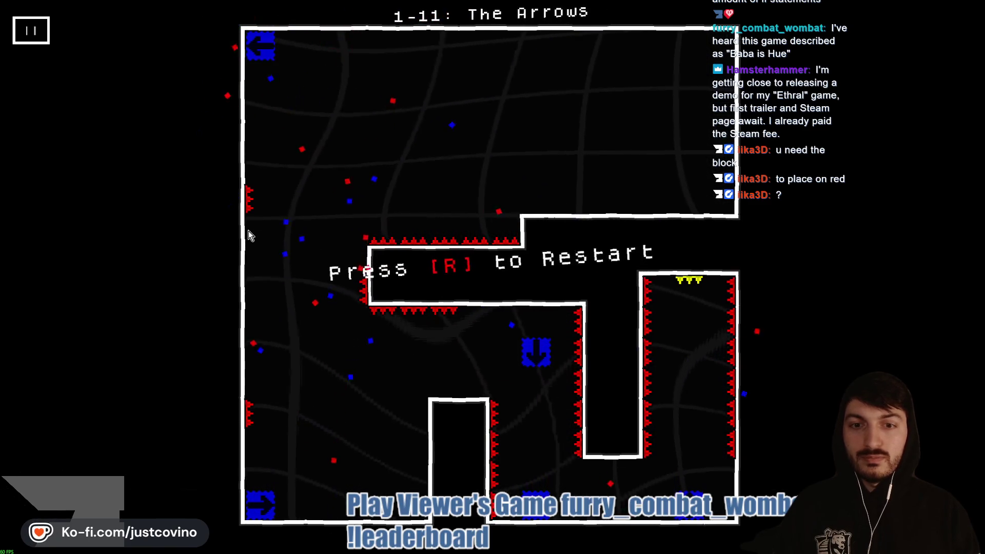
pyautogui.press('r')
# Step: Send the blue block upward, run right along the floor and leap to the exit to win
pyautogui.press('Left')
pyautogui.press('Left')
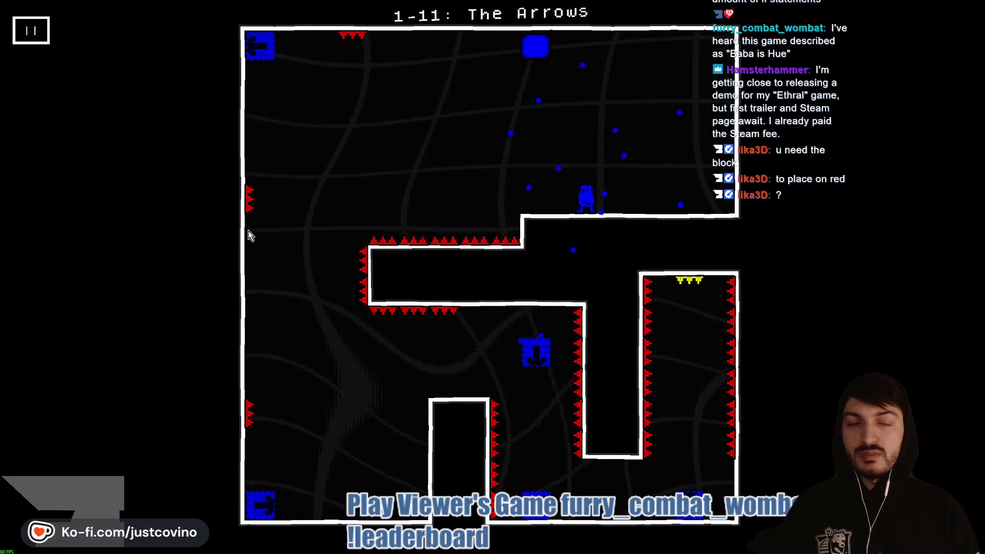
pyautogui.press('Left')
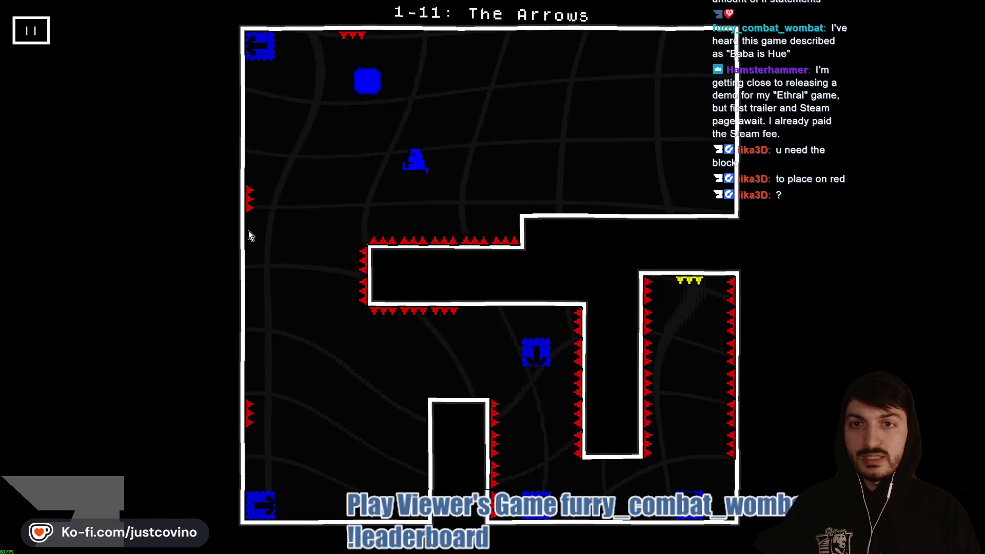
pyautogui.press('r')
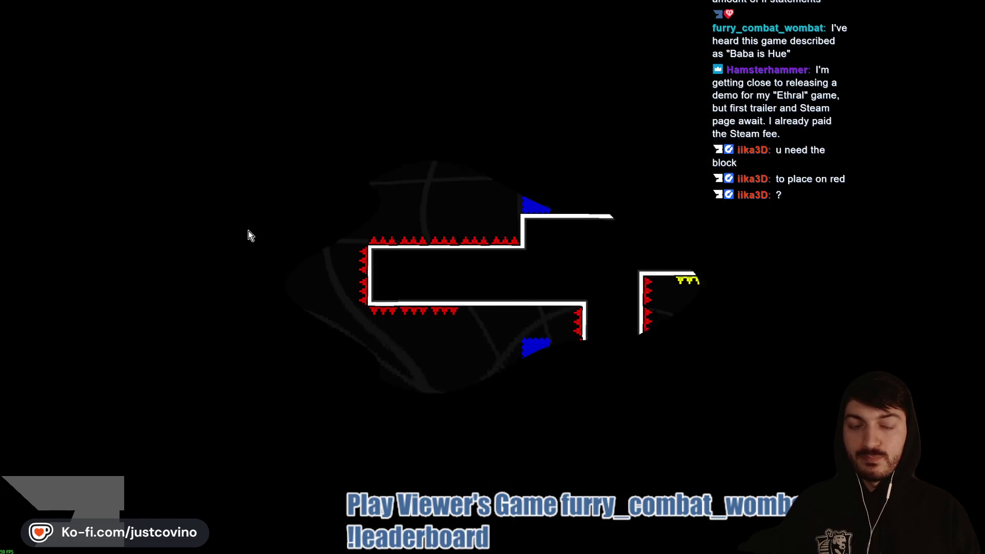
pyautogui.press('Left')
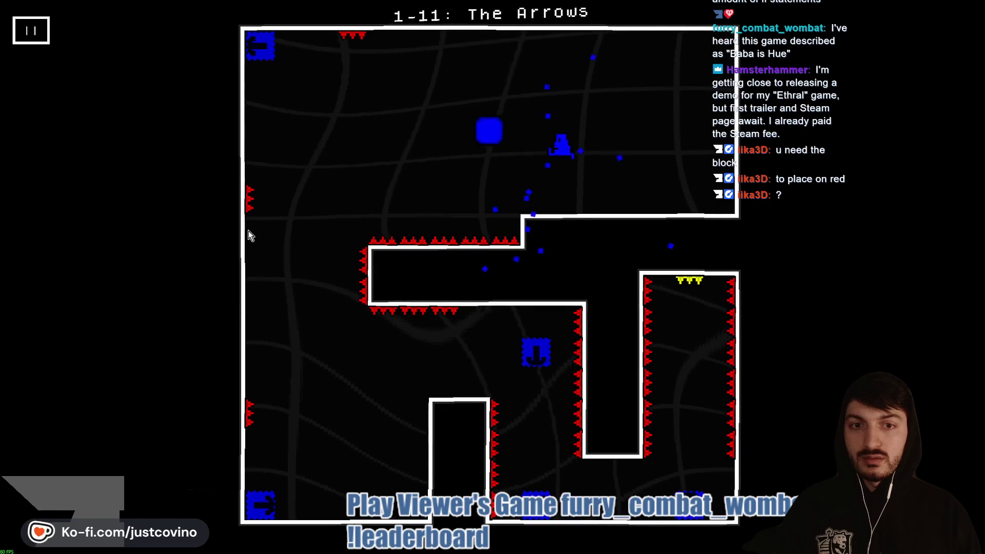
pyautogui.press('Right')
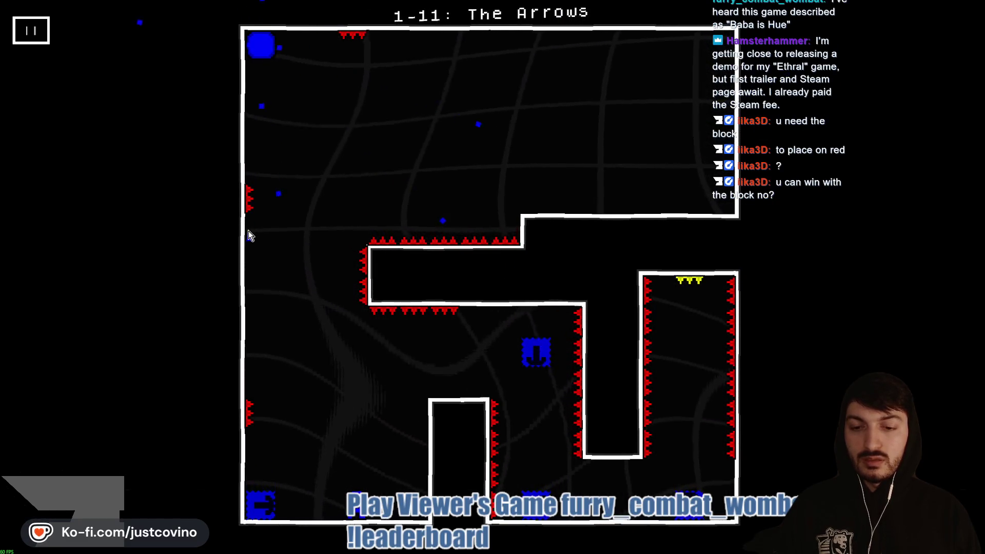
pyautogui.press('Right')
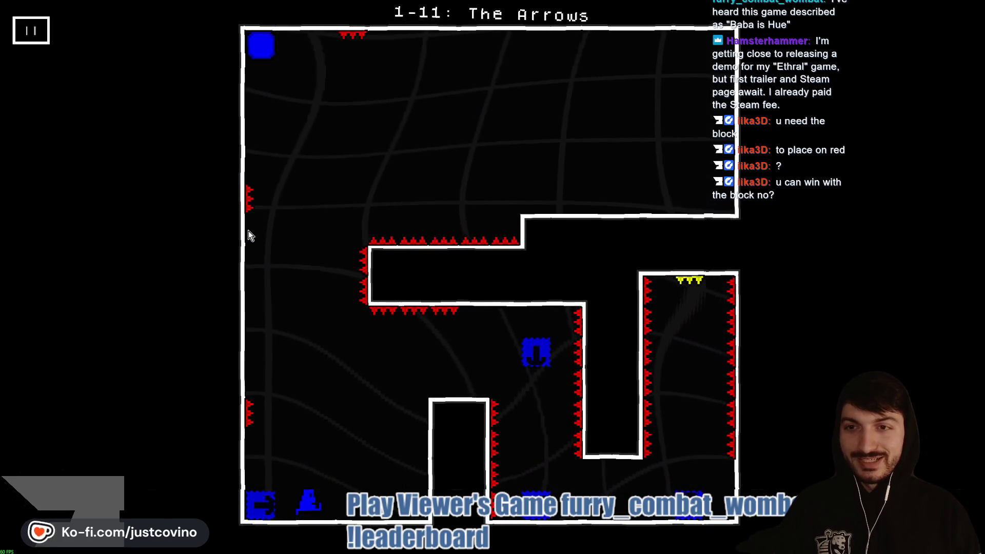
pyautogui.press('Right')
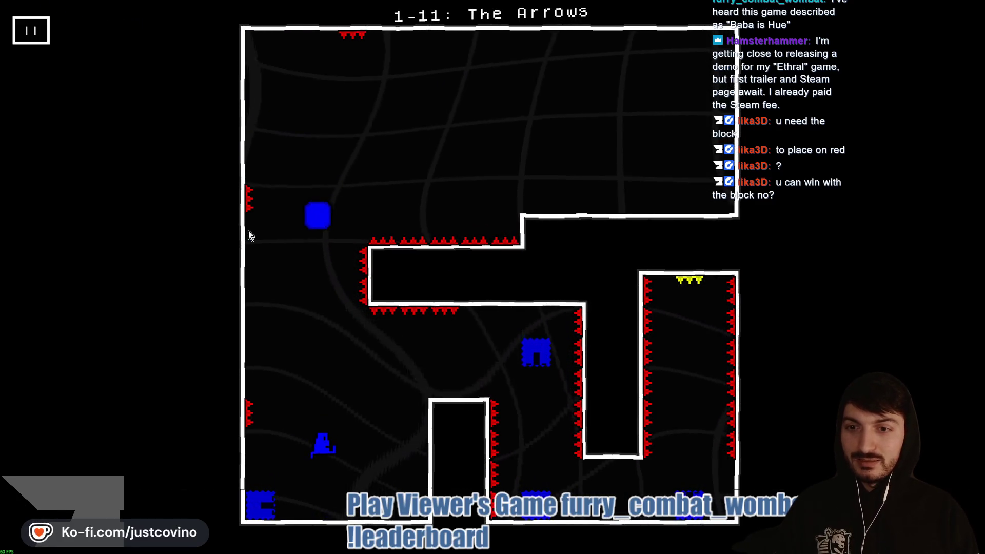
pyautogui.press('Right')
pyautogui.press('Up')
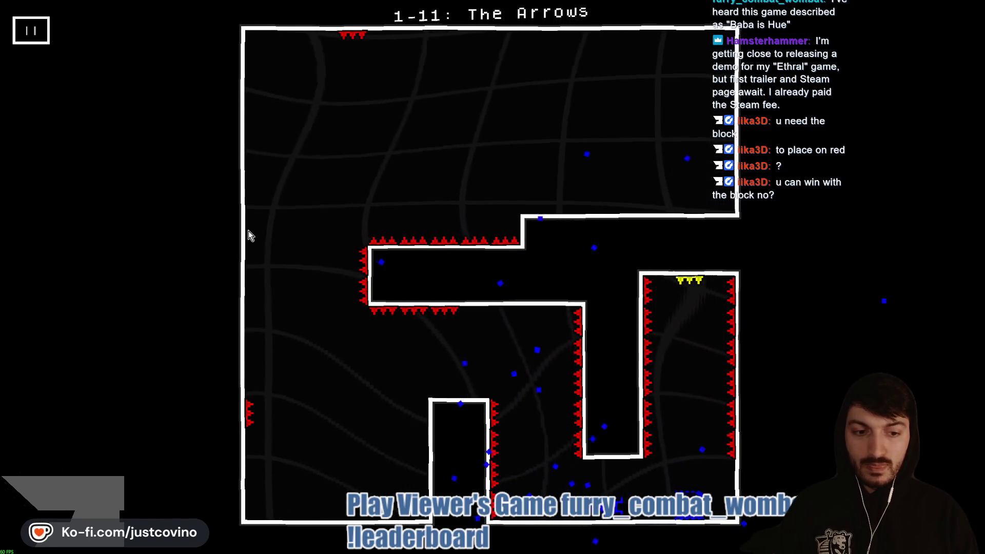
pyautogui.press('Up')
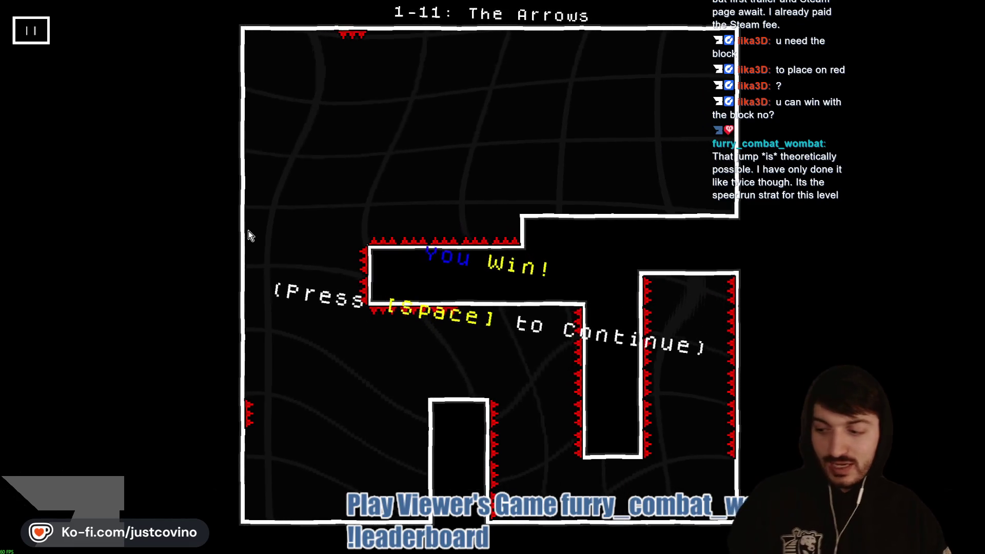
pyautogui.press('space')
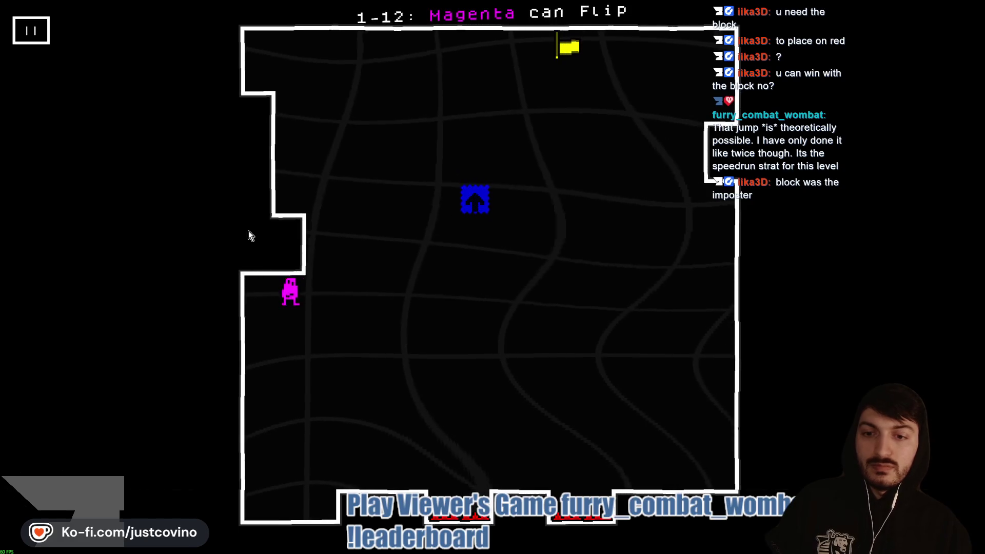
# Step: Flip the magenta player between floor and ceiling while running left and right through the room
pyautogui.press('space')
pyautogui.press('space')
pyautogui.press('Right')
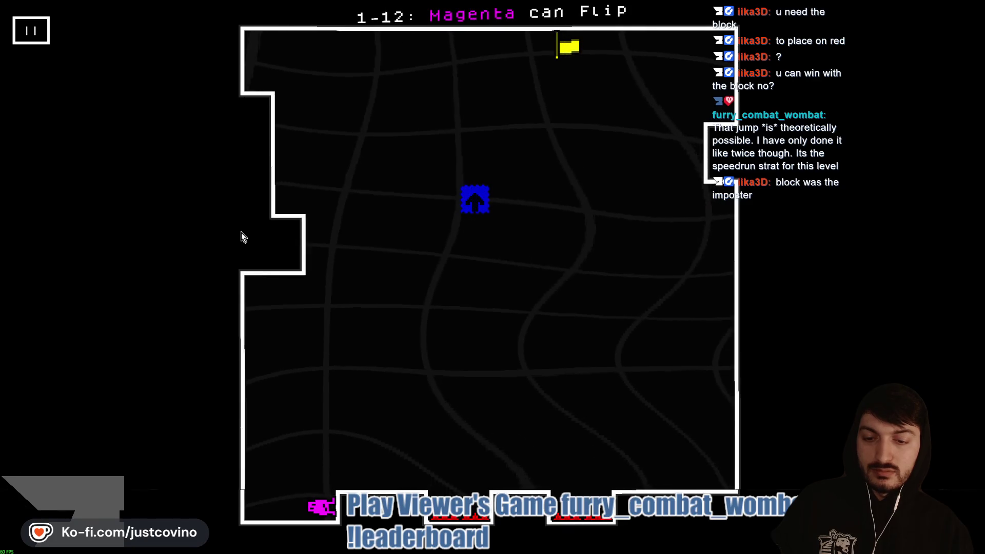
pyautogui.press('Up')
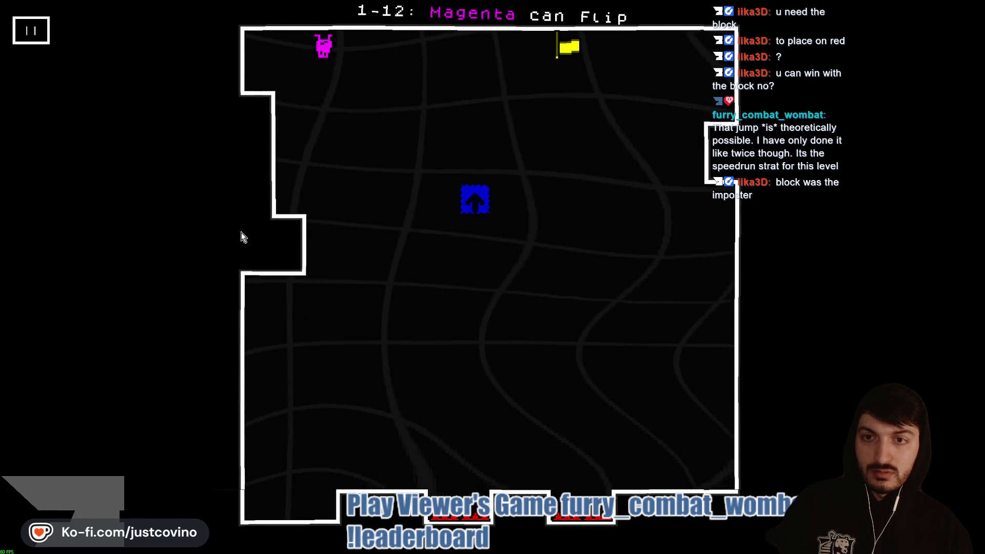
pyautogui.press('Right')
pyautogui.press('Left')
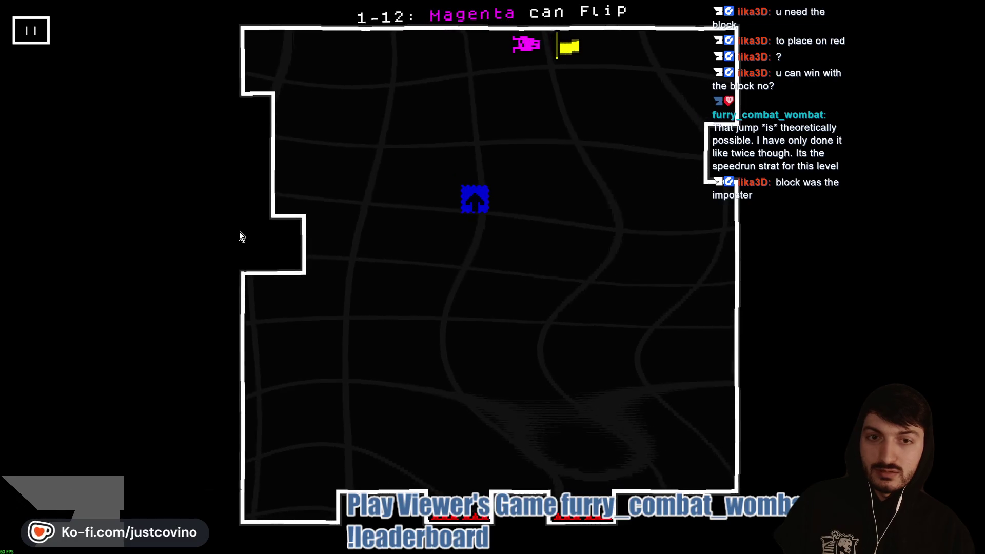
pyautogui.press('Right')
pyautogui.press('Right')
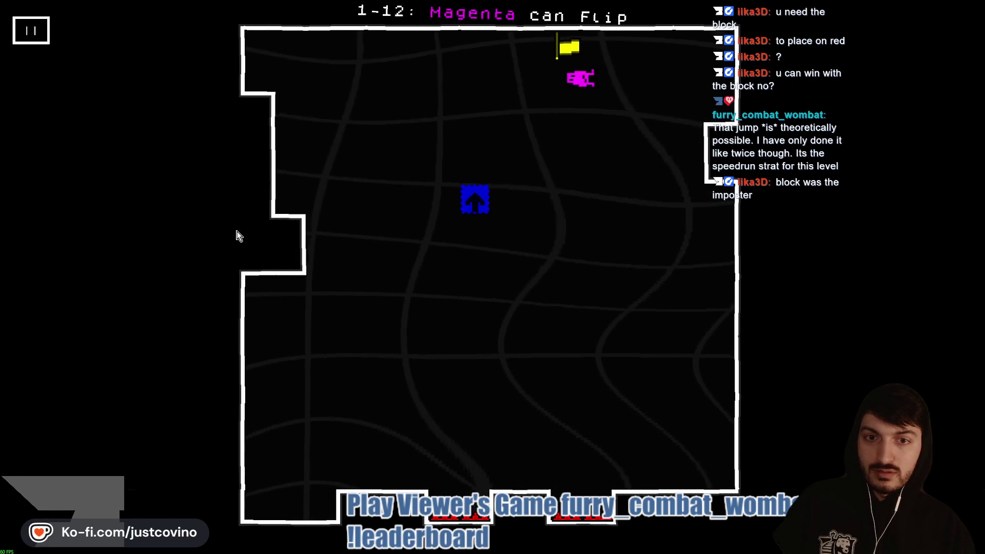
pyautogui.press('Left')
pyautogui.press('Left')
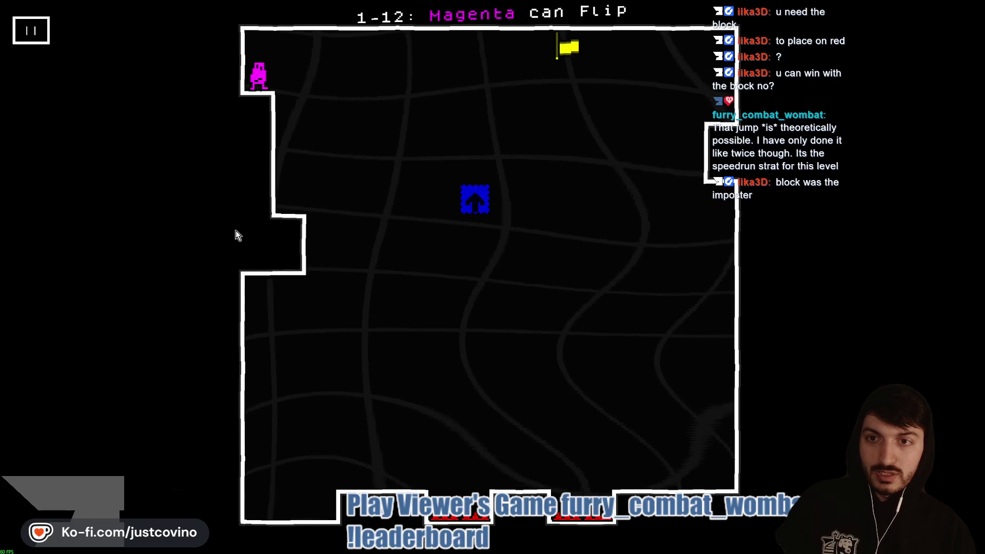
pyautogui.press('Up')
pyautogui.press('Right')
pyautogui.press('Right')
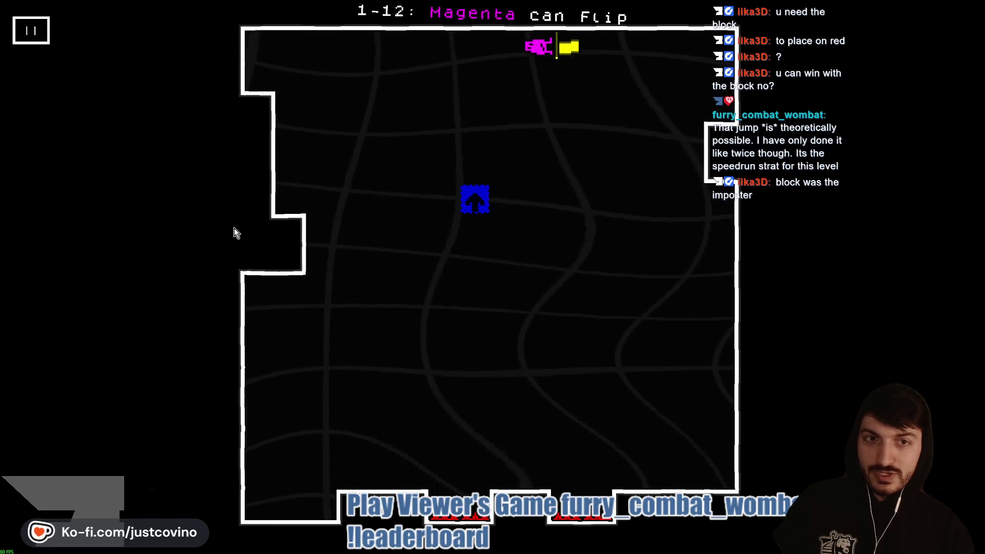
pyautogui.press('Down')
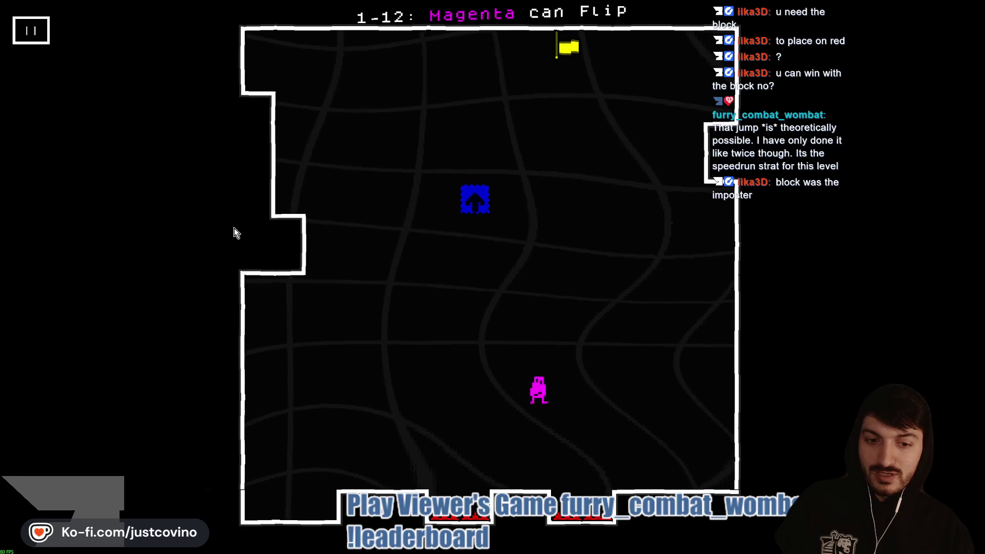
# Step: Send magenta into the blue block to free it, then fly blue up into the yellow flag
pyautogui.press('Left')
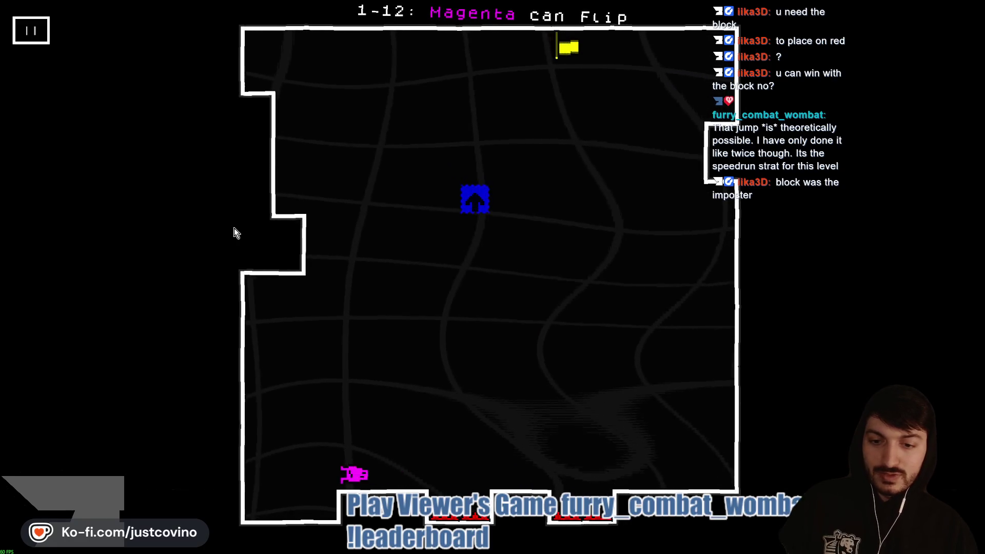
pyautogui.press('Up')
pyautogui.press('Right')
pyautogui.press('Up')
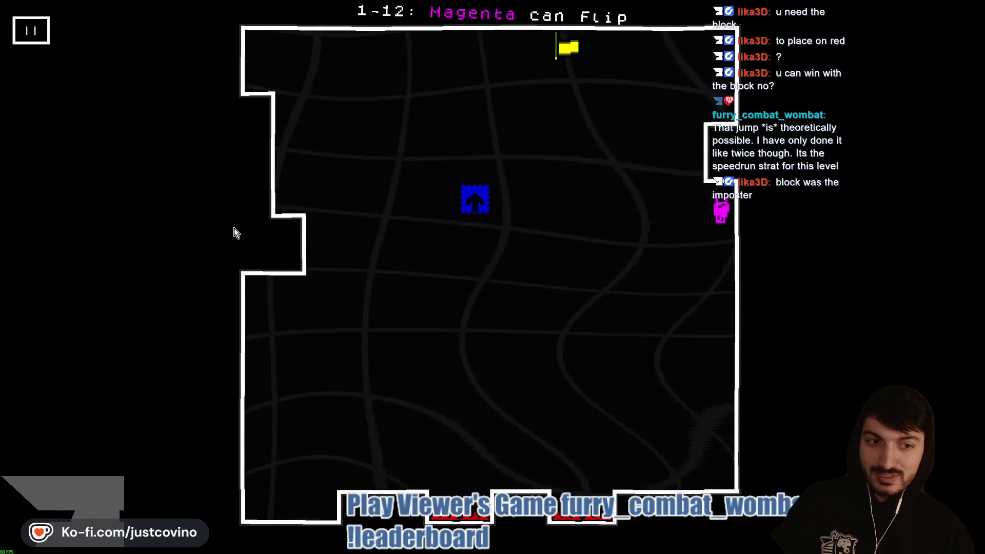
pyautogui.press('Left')
pyautogui.press('Right')
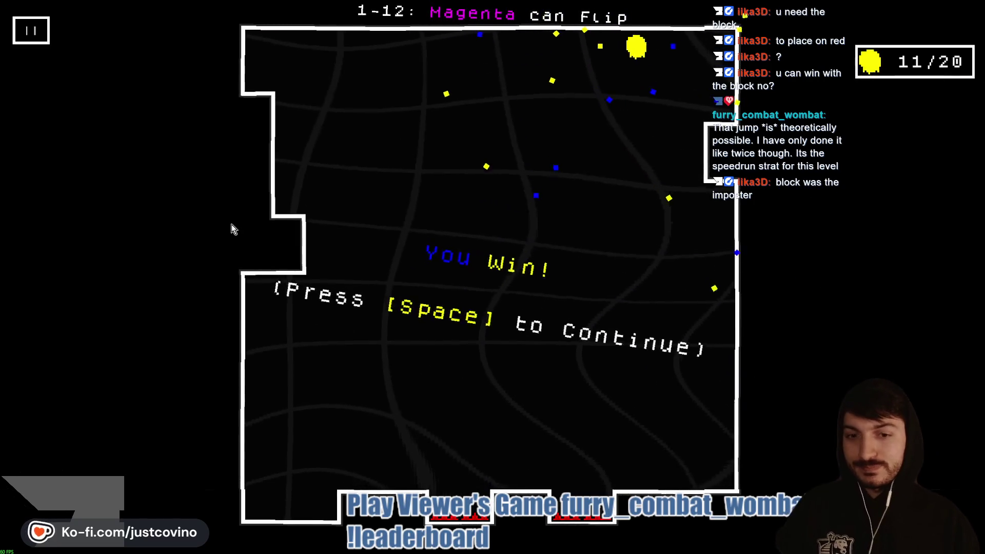
pyautogui.press('space')
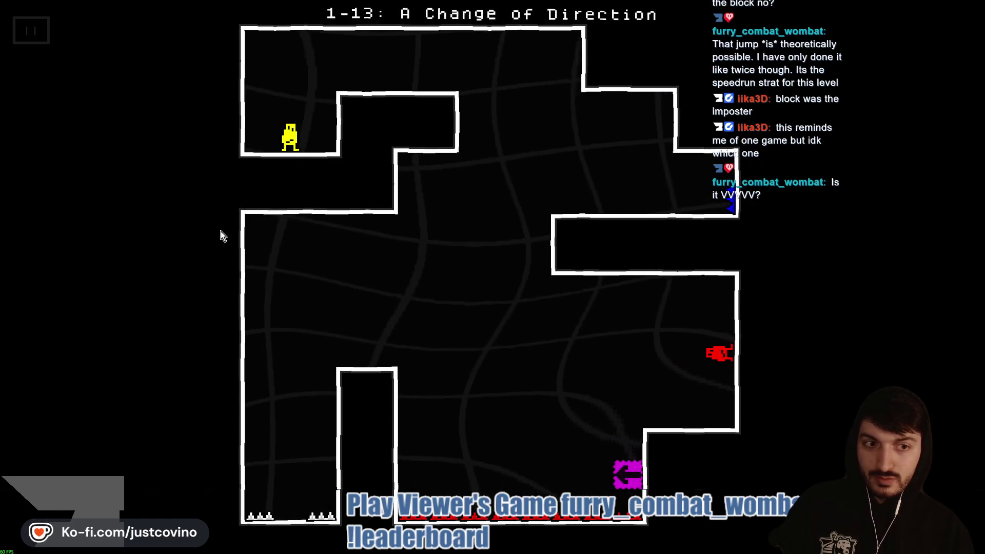
# Step: Restart level 1-13 from the beginning, then restart it again after dying
pyautogui.press('r')
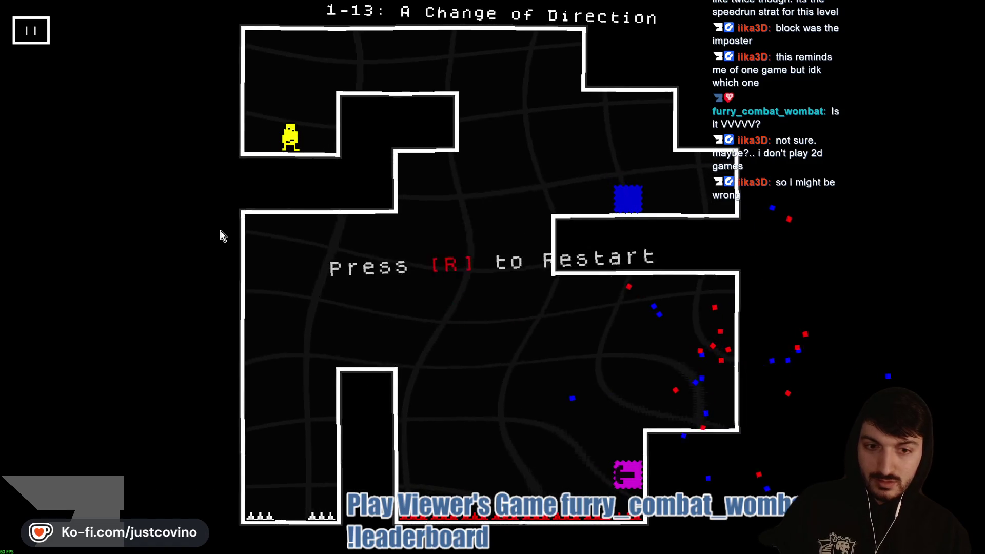
pyautogui.press('r')
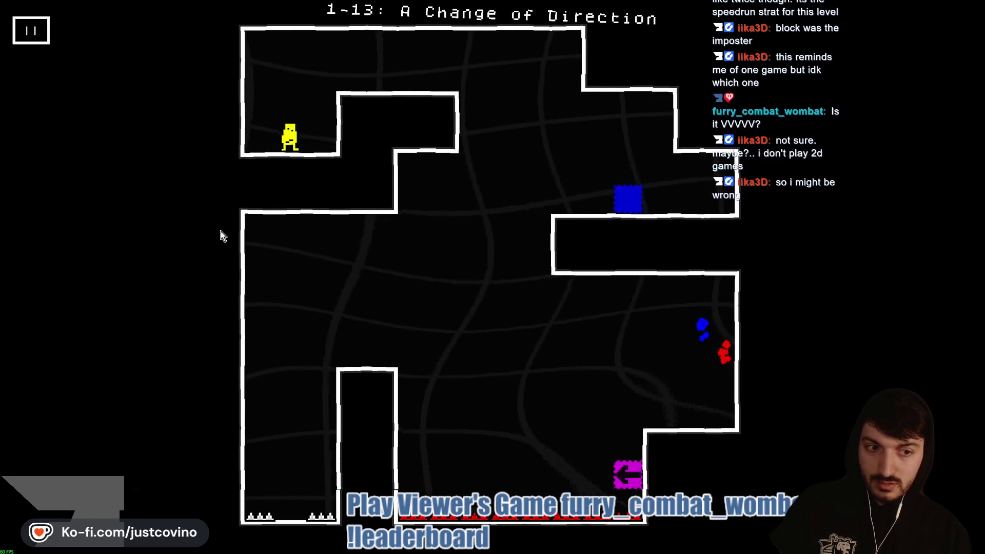
pyautogui.press('r')
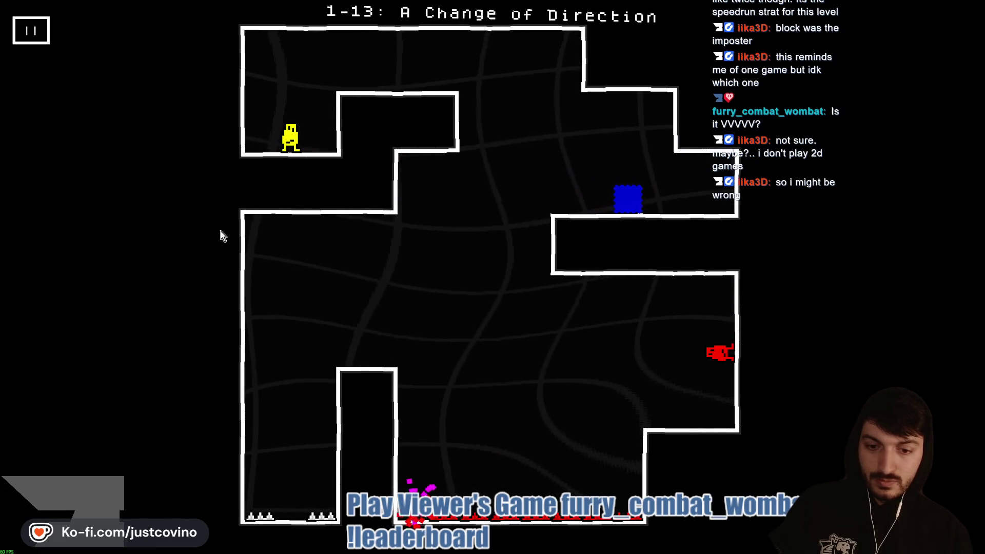
pyautogui.press('r')
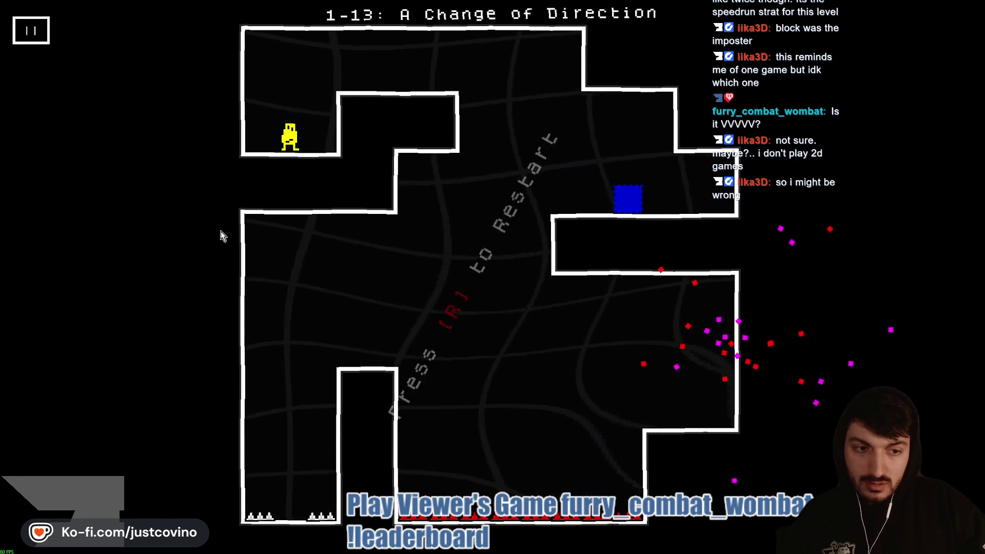
pyautogui.press('r')
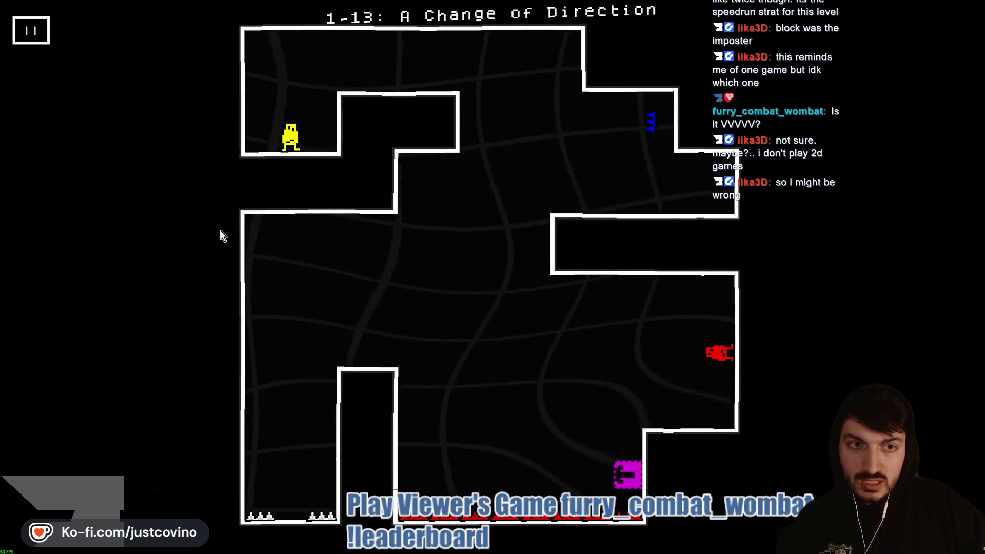
pyautogui.press('r')
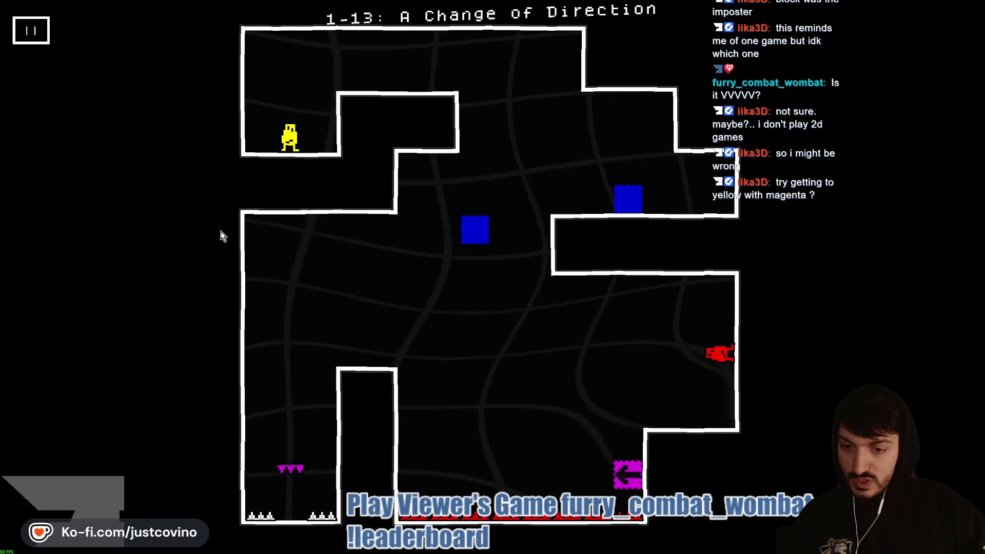
pyautogui.press('Up')
pyautogui.press('Left')
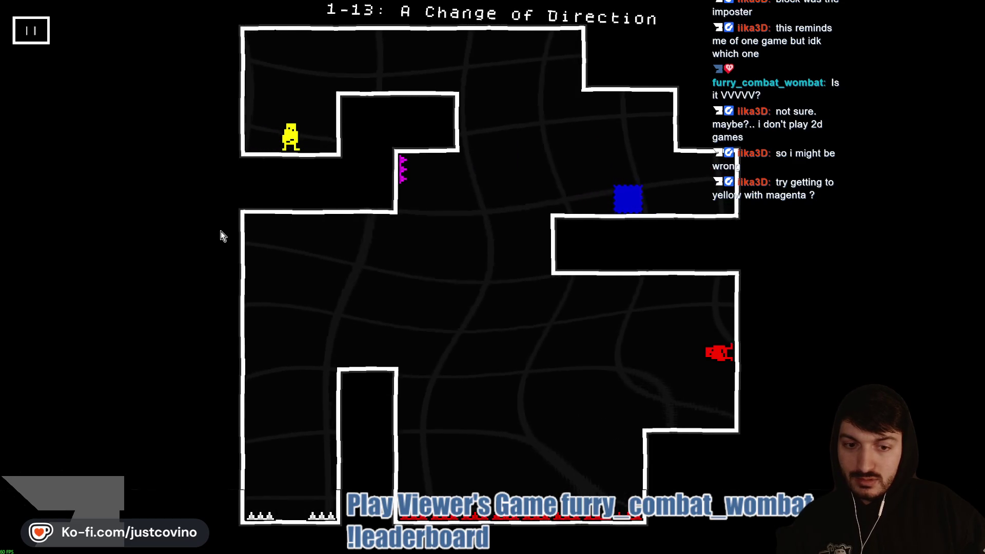
pyautogui.press('Down')
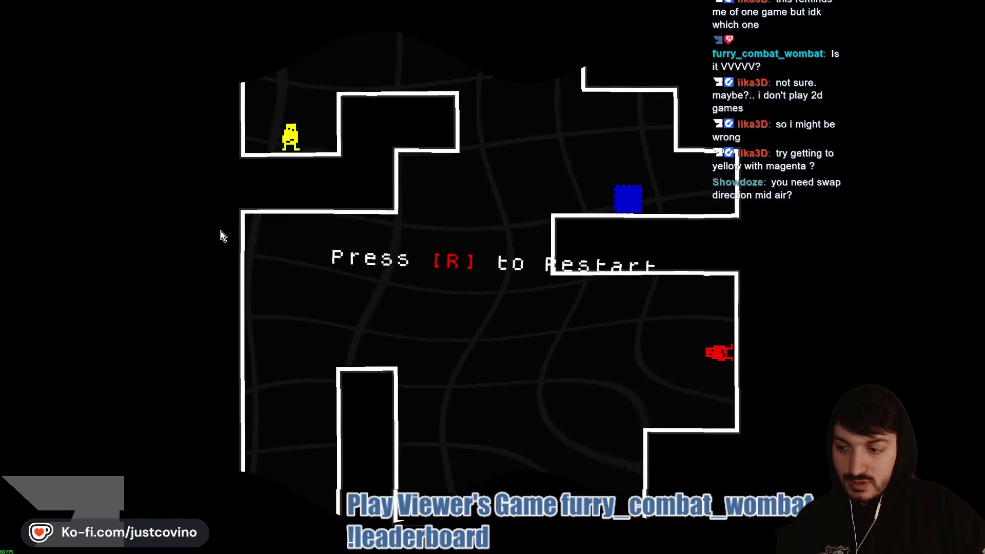
# Step: Restart 1-13, fly magenta into the blue block and drop blue onto the magenta block
pyautogui.press('r')
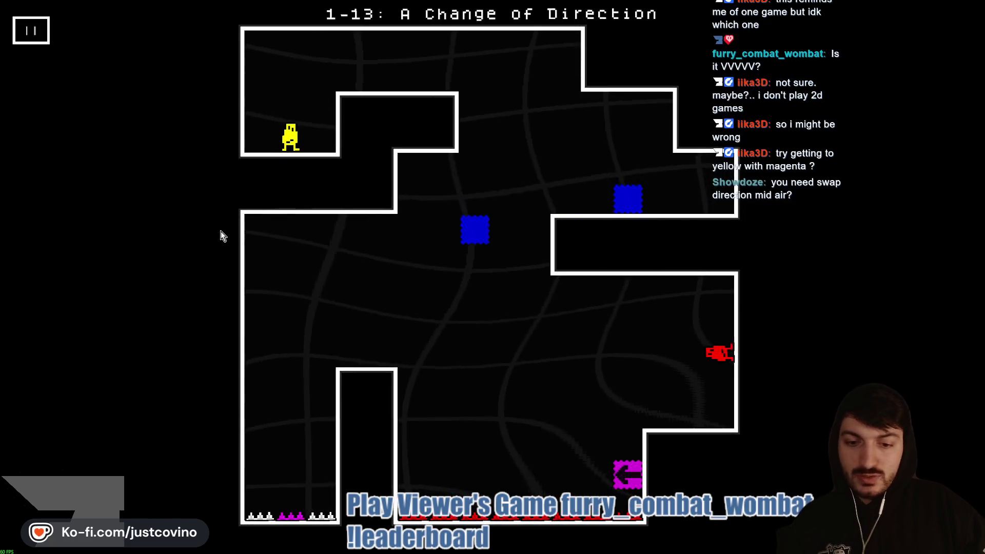
pyautogui.press('Up')
pyautogui.press('Right')
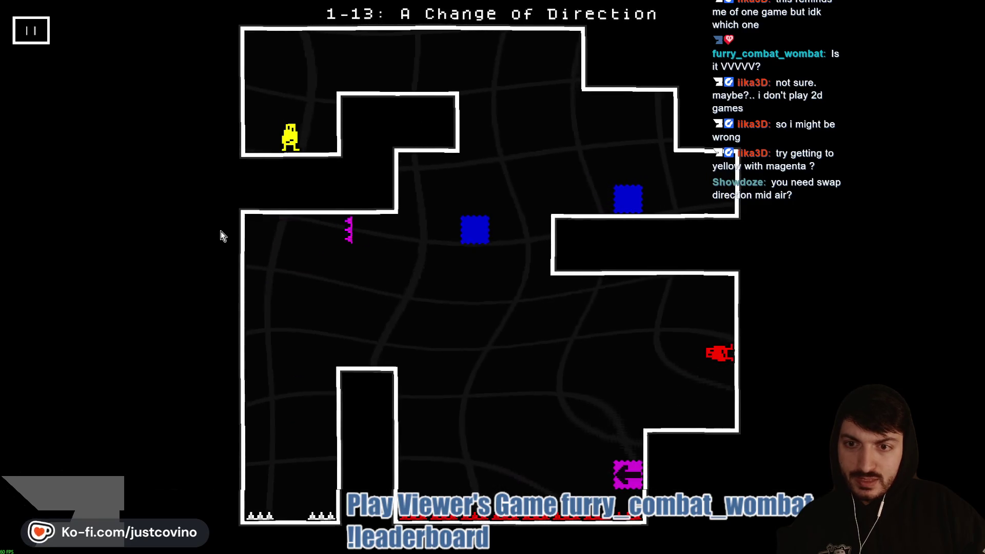
pyautogui.press('Down')
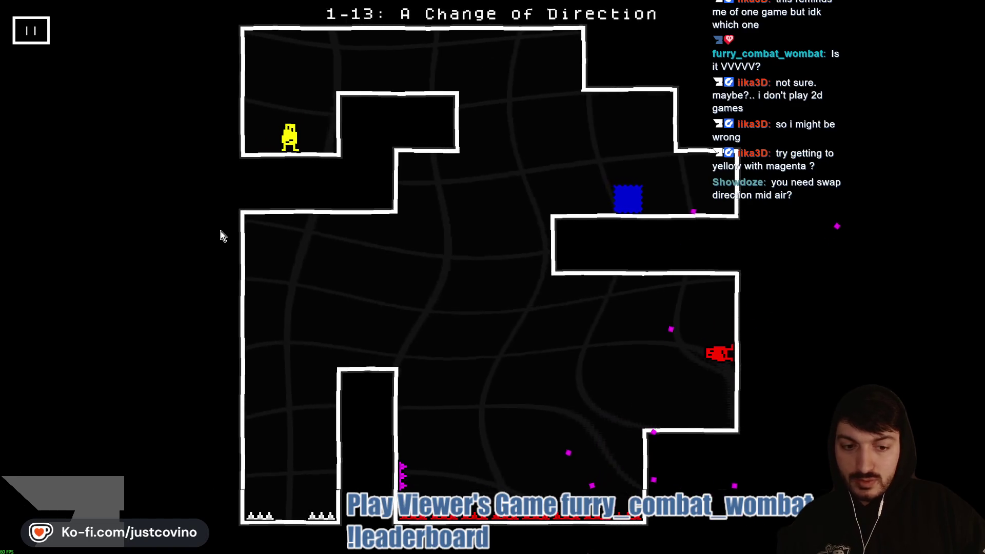
pyautogui.press('Right')
pyautogui.press('Left')
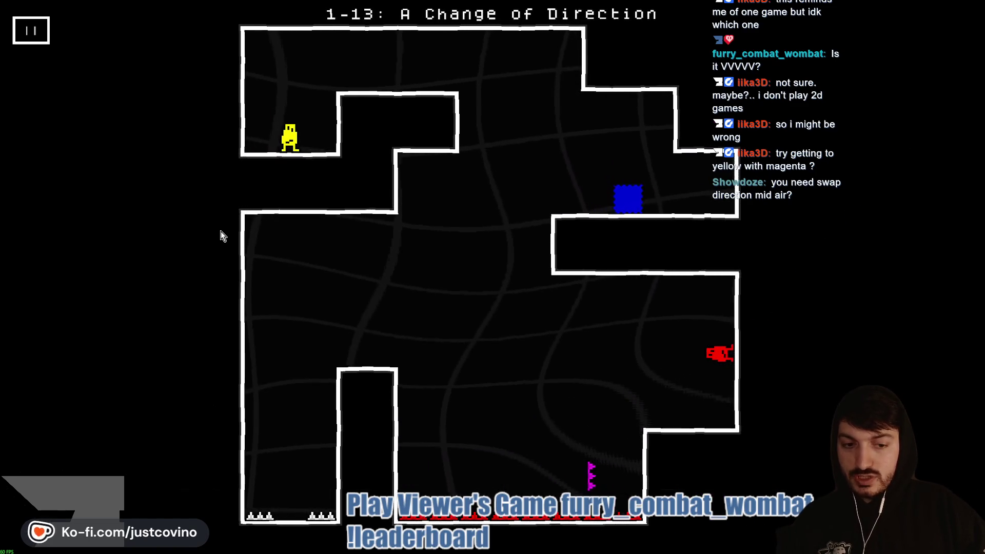
pyautogui.press('Right')
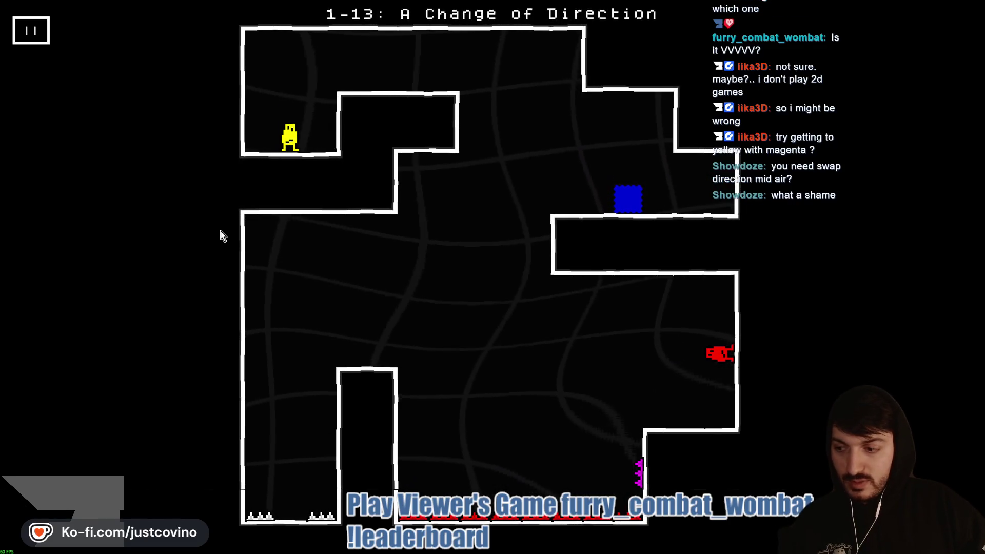
# Step: Fly magenta across the ceilings and bring it onto the wall beside the yellow character
pyautogui.press('Up')
pyautogui.press('Left')
pyautogui.press('Up')
pyautogui.press('Right')
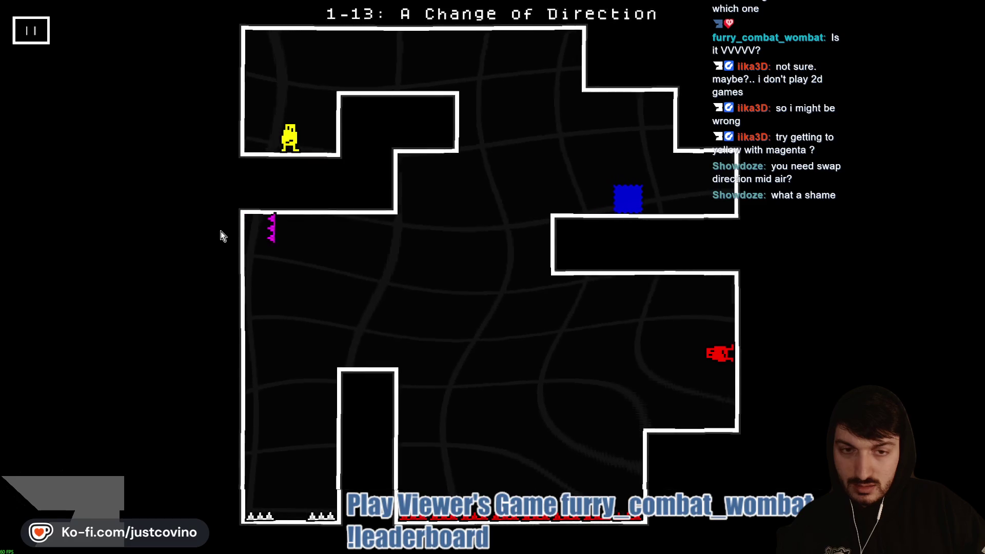
pyautogui.press('Up')
pyautogui.press('Left')
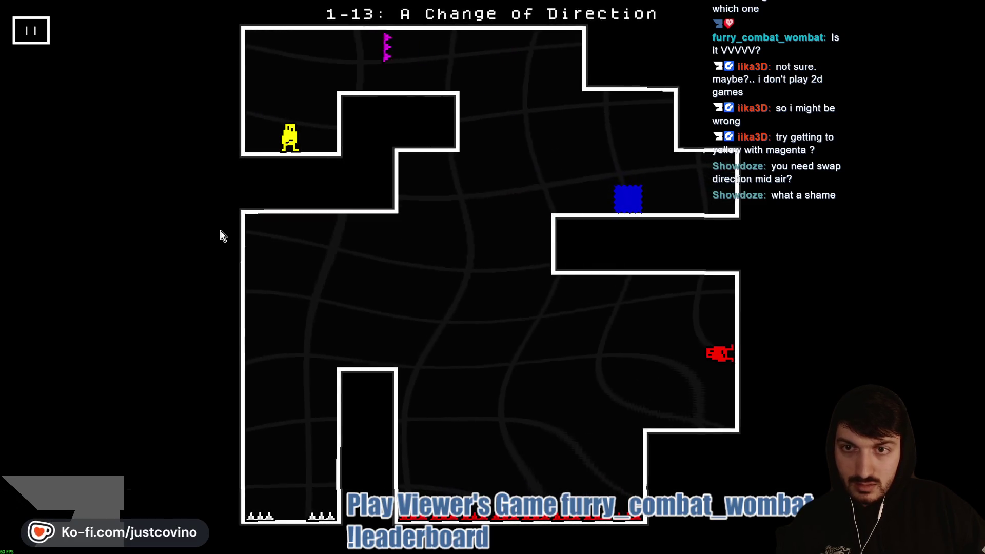
pyautogui.press('Down')
pyautogui.press('Right')
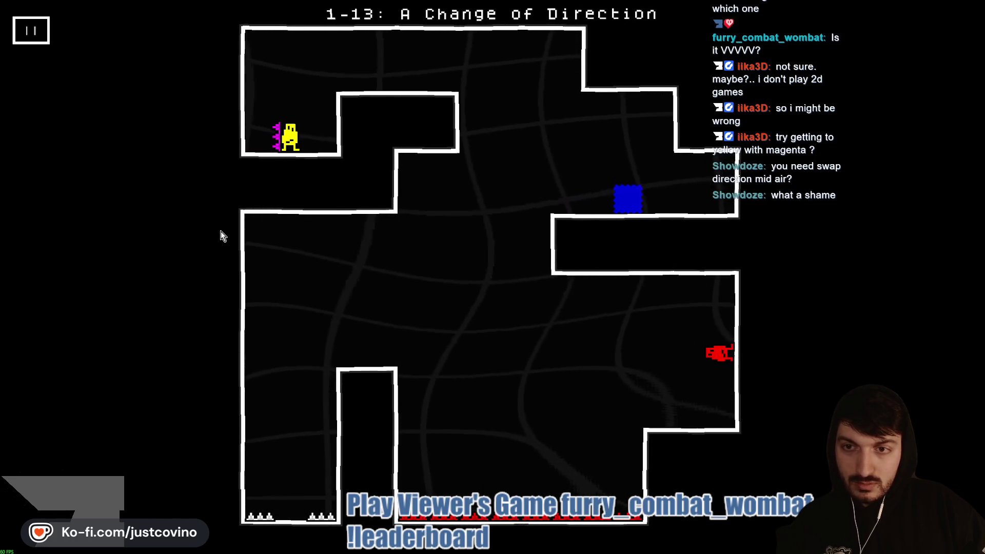
pyautogui.press('Up')
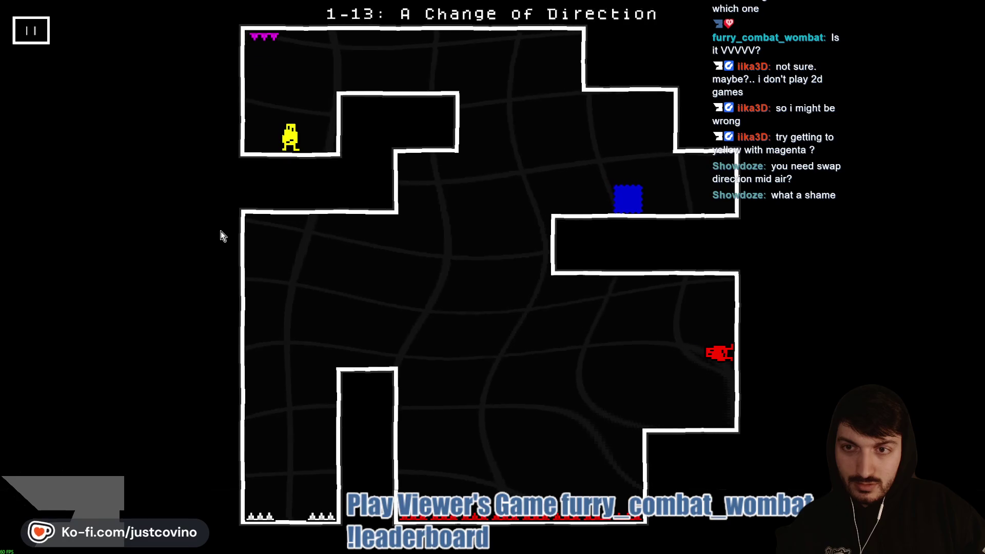
pyautogui.press('Down')
pyautogui.press('Left')
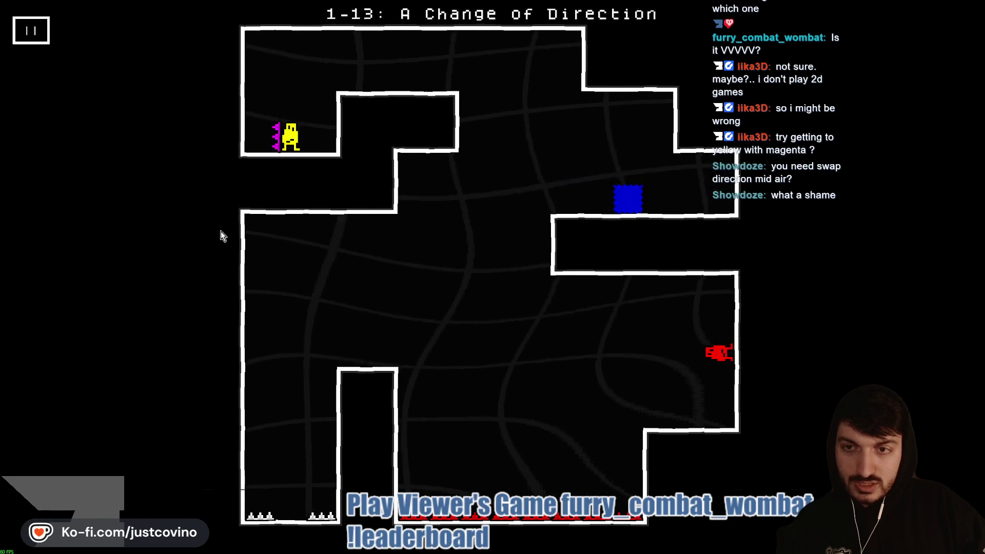
# Step: Slide magenta along the top ceiling and launch the spikes across the room until the run fails
pyautogui.press('Up')
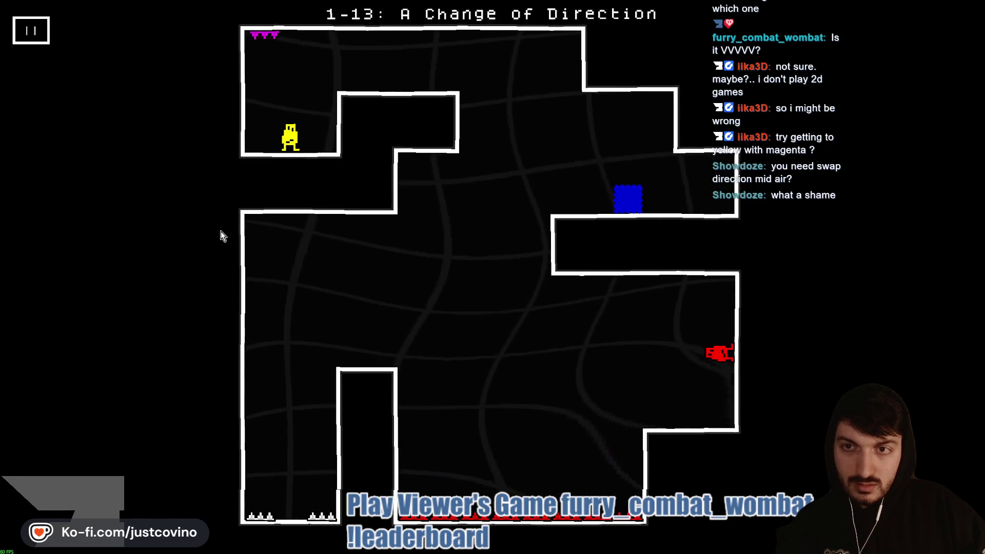
pyautogui.press('Up')
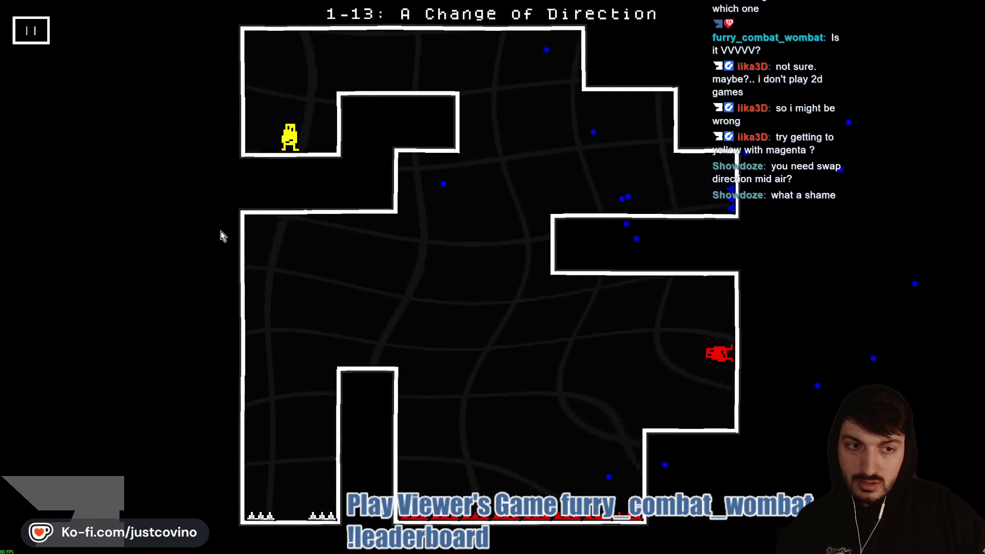
pyautogui.press('Up')
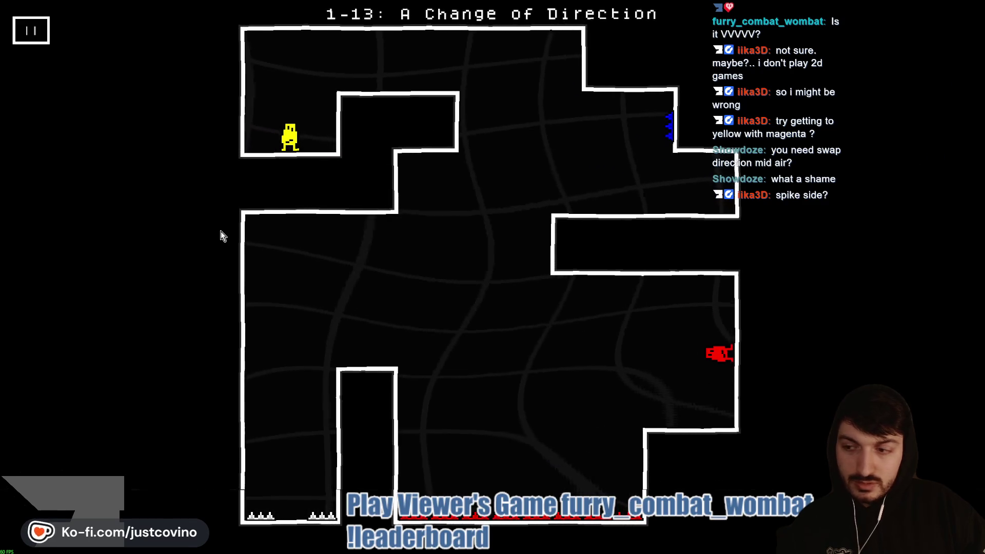
pyautogui.press('Up')
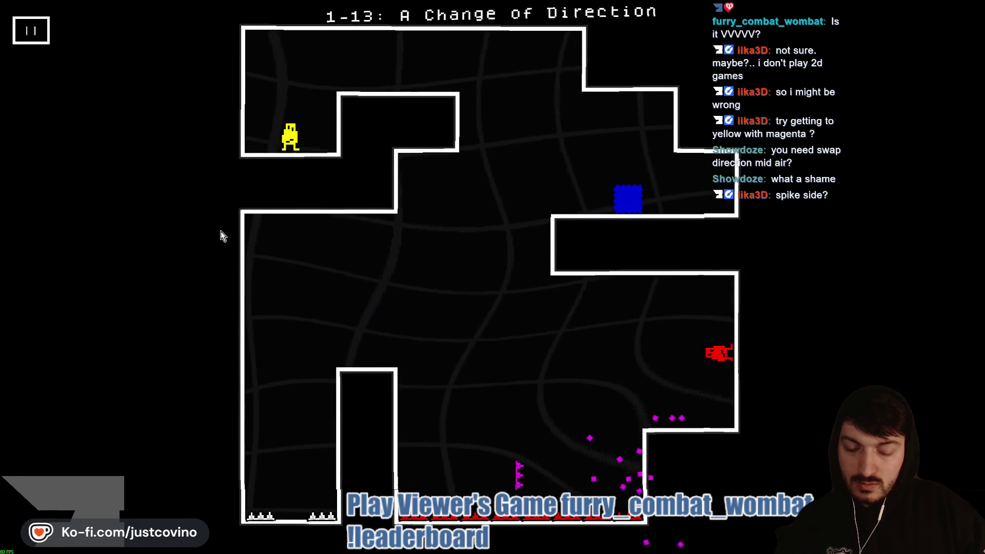
pyautogui.press('Up')
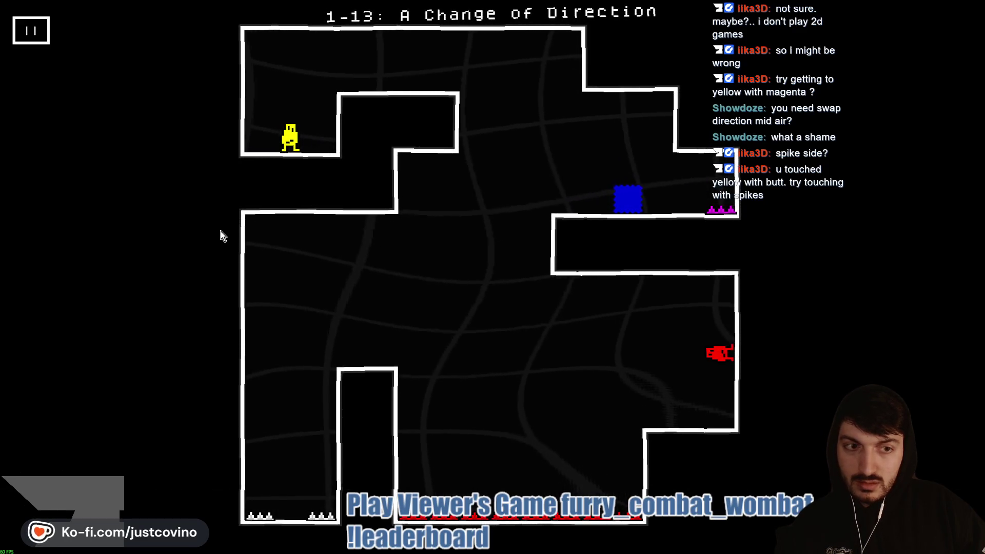
pyautogui.press('Right')
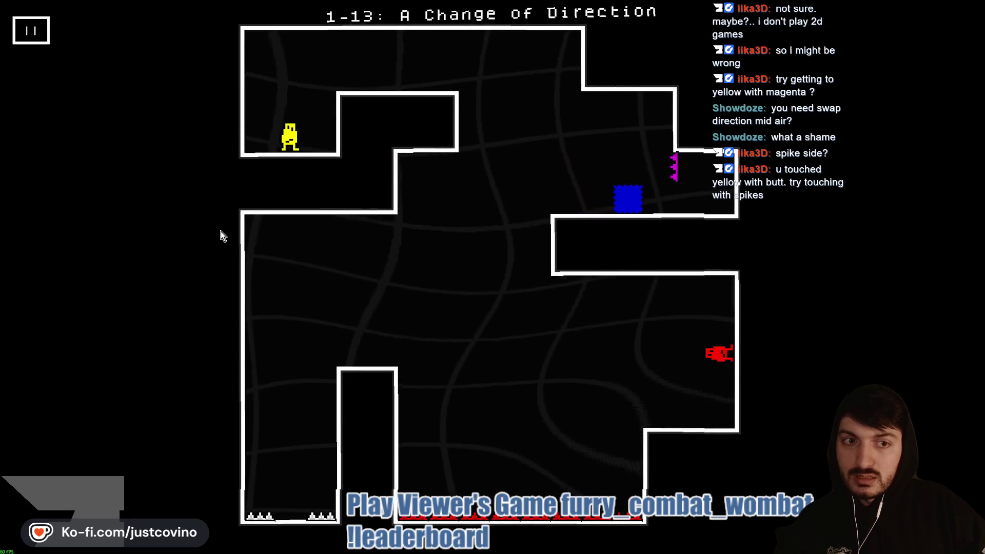
pyautogui.press('Left')
pyautogui.press('Right')
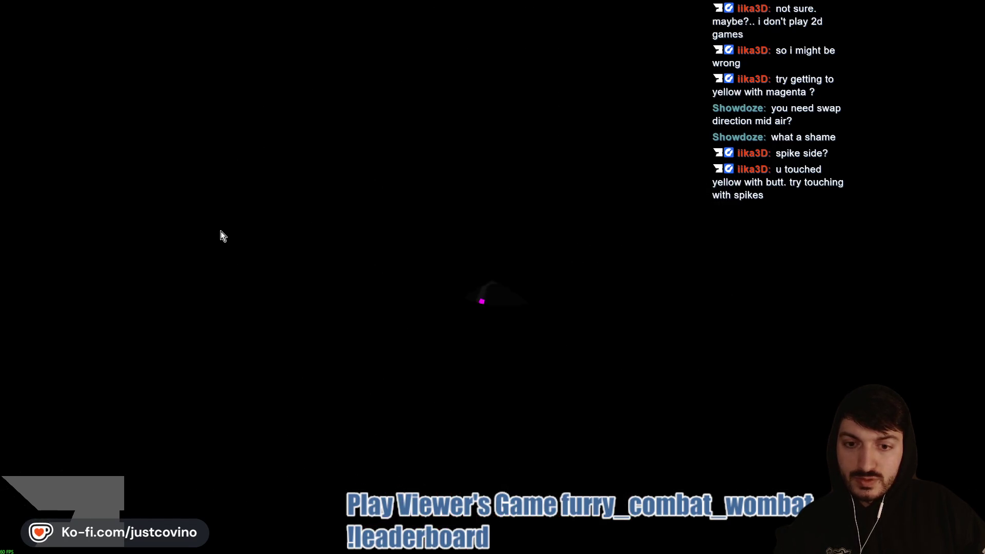
# Step: Restart 1-13, fly magenta into the blue block, drop blue, then steer magenta right and back left
pyautogui.press('r')
pyautogui.press('Up')
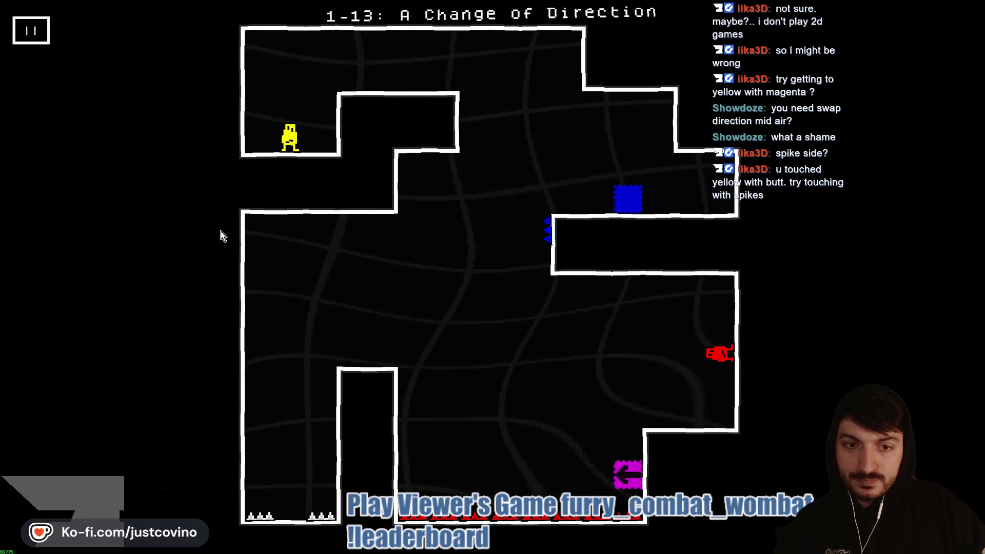
pyautogui.press('Down')
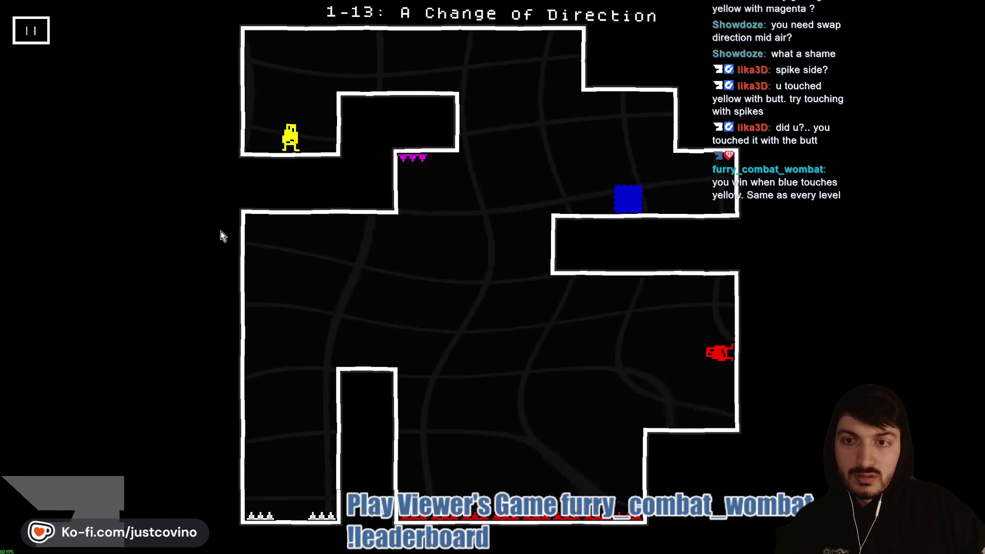
pyautogui.press('Right')
pyautogui.press('Left')
pyautogui.press('Down')
pyautogui.press('Down')
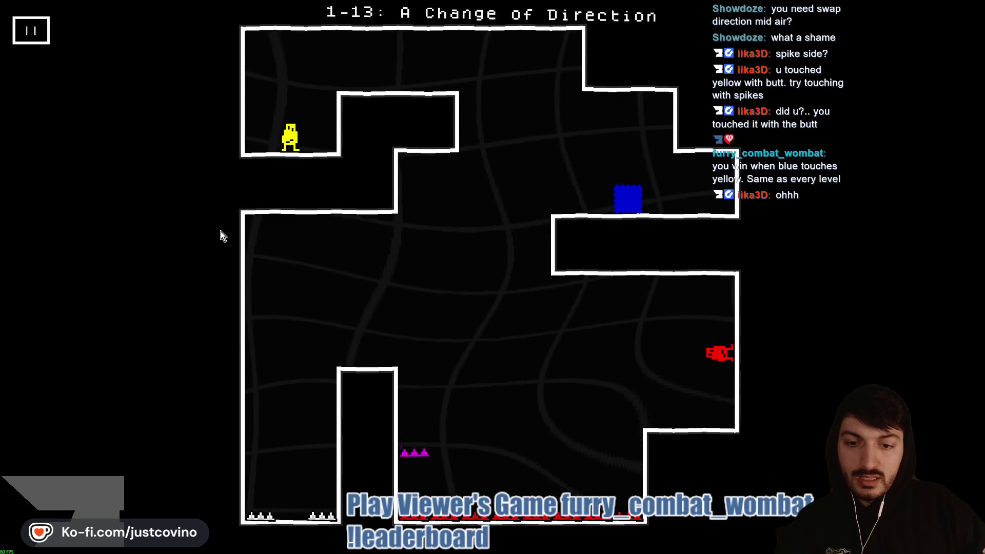
# Step: Restart 1-13, break into the blue block, drop to the floor and touch the magenta block
pyautogui.press('r')
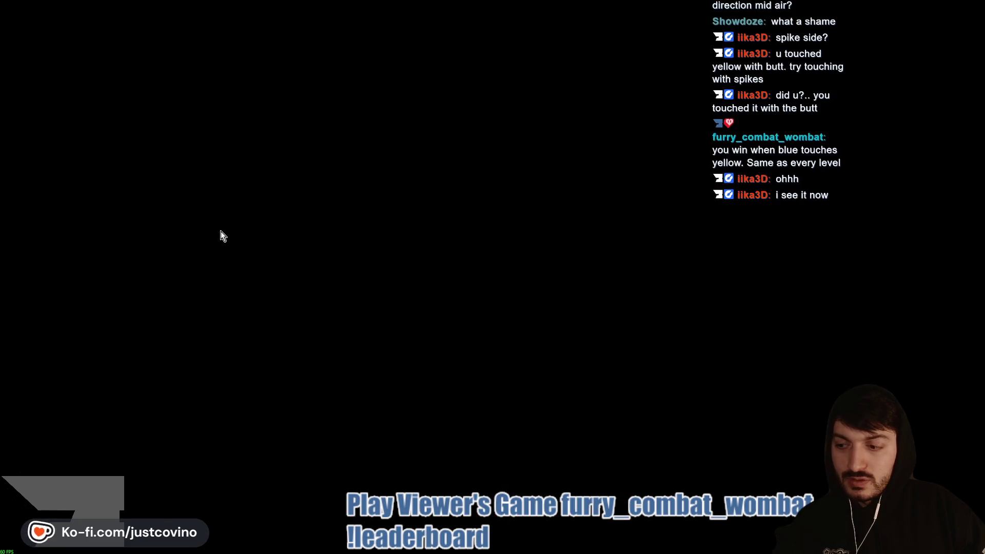
pyautogui.press('Up')
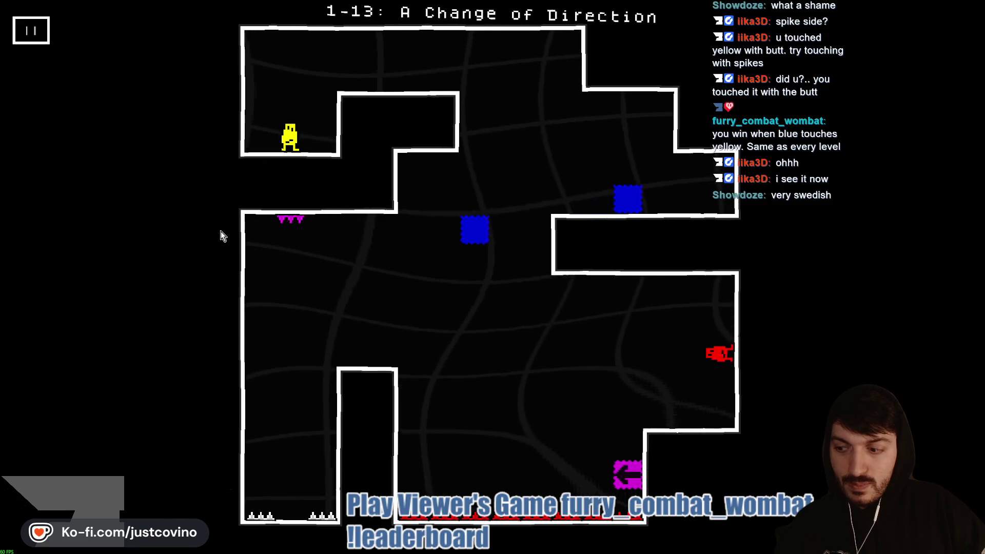
pyautogui.press('Left')
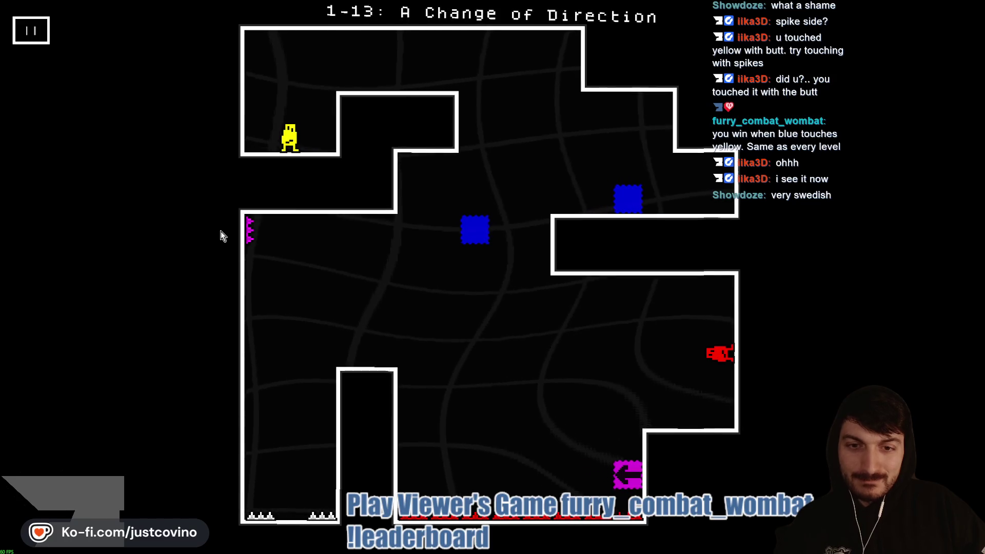
pyautogui.press('Right')
pyautogui.press('Down')
pyautogui.press('Left')
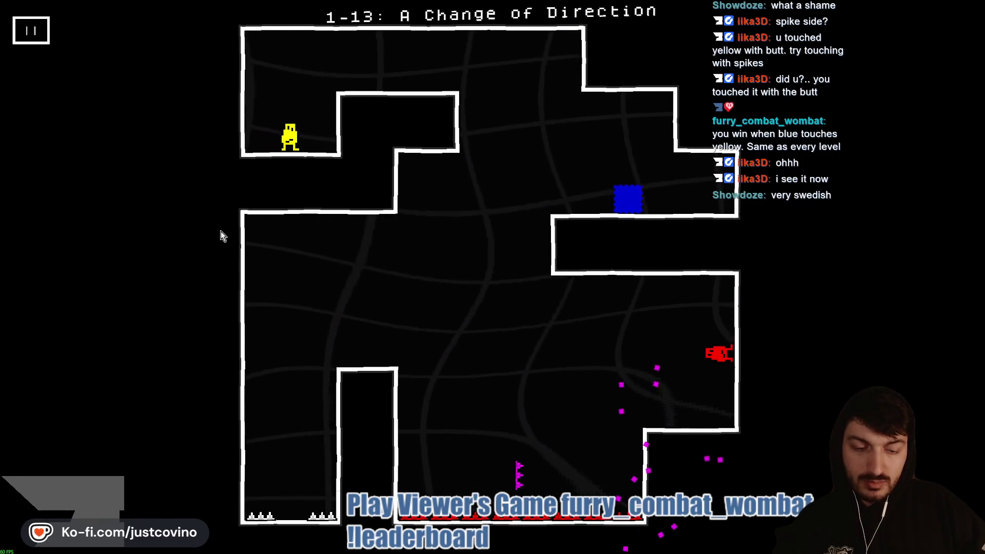
pyautogui.press('Up')
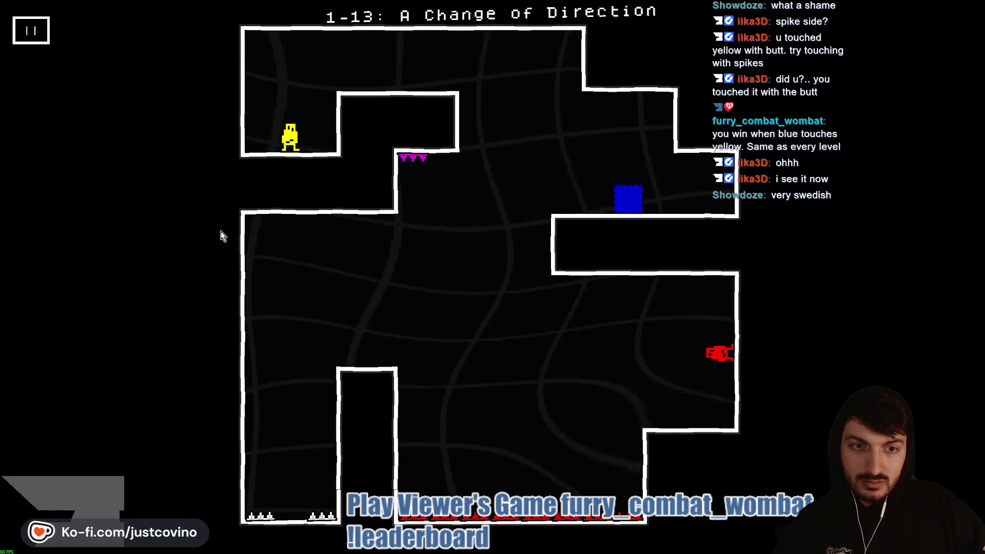
pyautogui.press('Right')
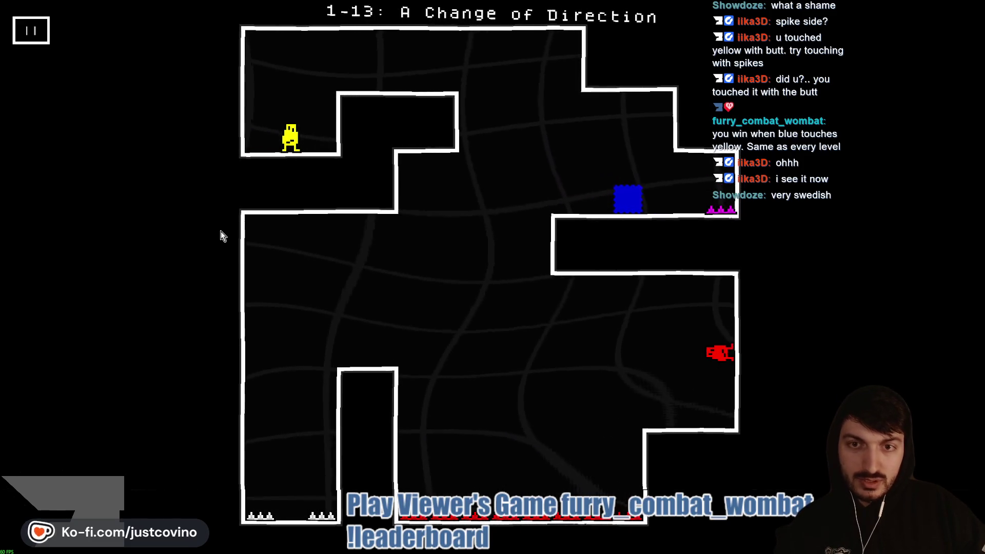
# Step: Work the magenta spikes beside yellow's left side, then up to the top-left ceiling
pyautogui.press('Up')
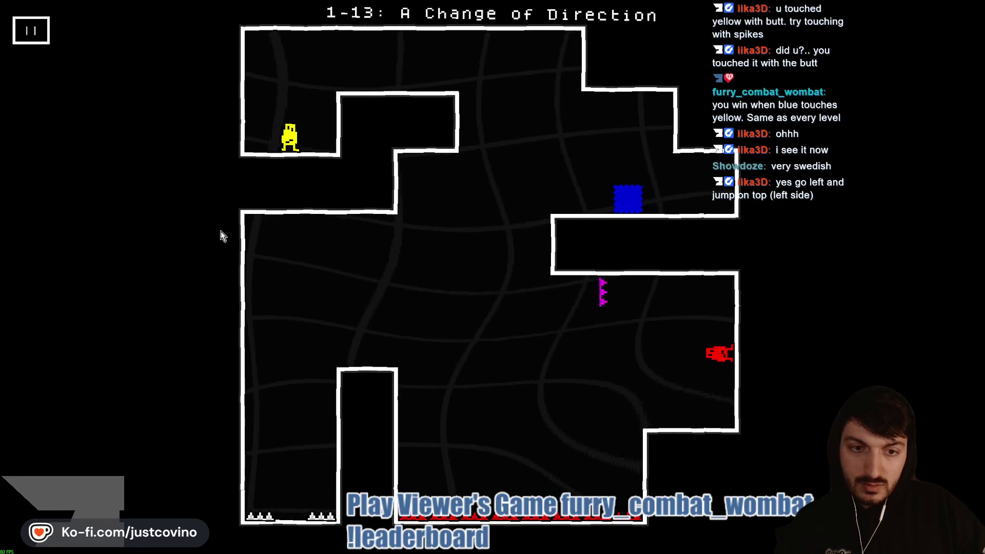
pyautogui.press('Right')
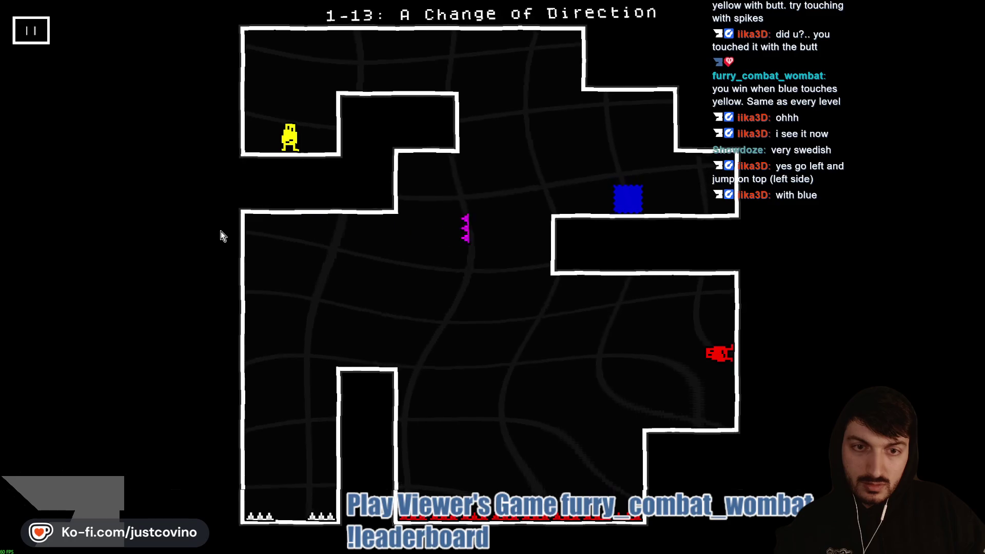
pyautogui.press('Left')
pyautogui.press('Down')
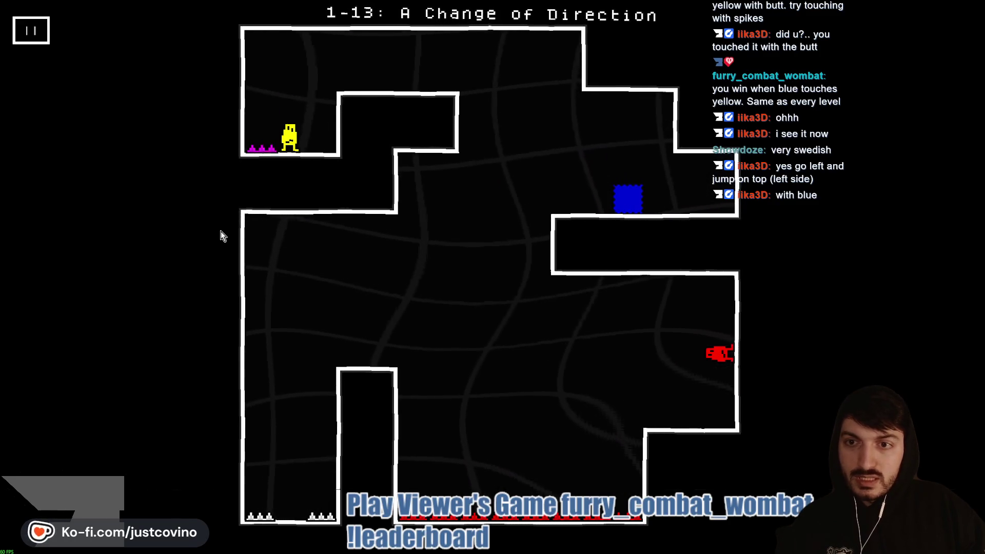
pyautogui.press('Right')
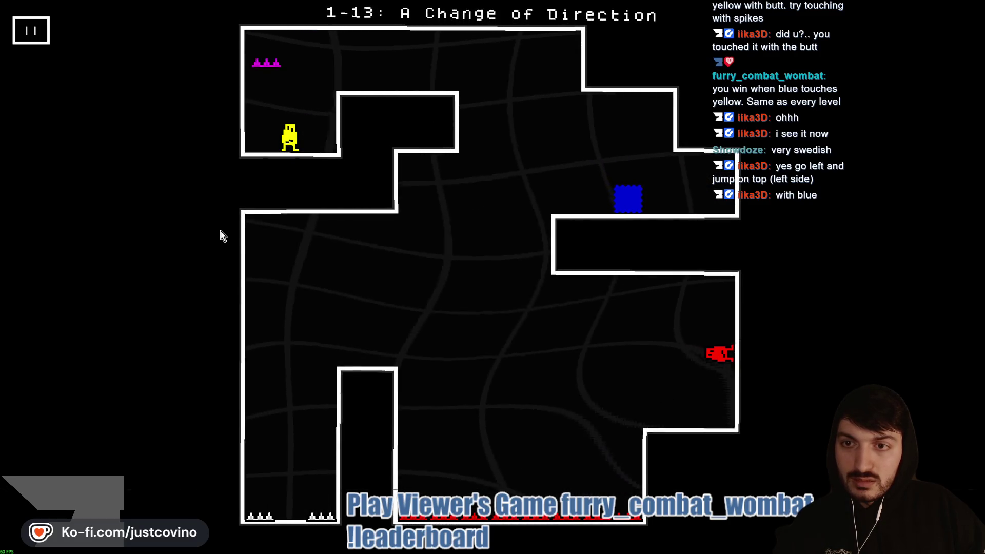
pyautogui.press('Right')
pyautogui.press('Right')
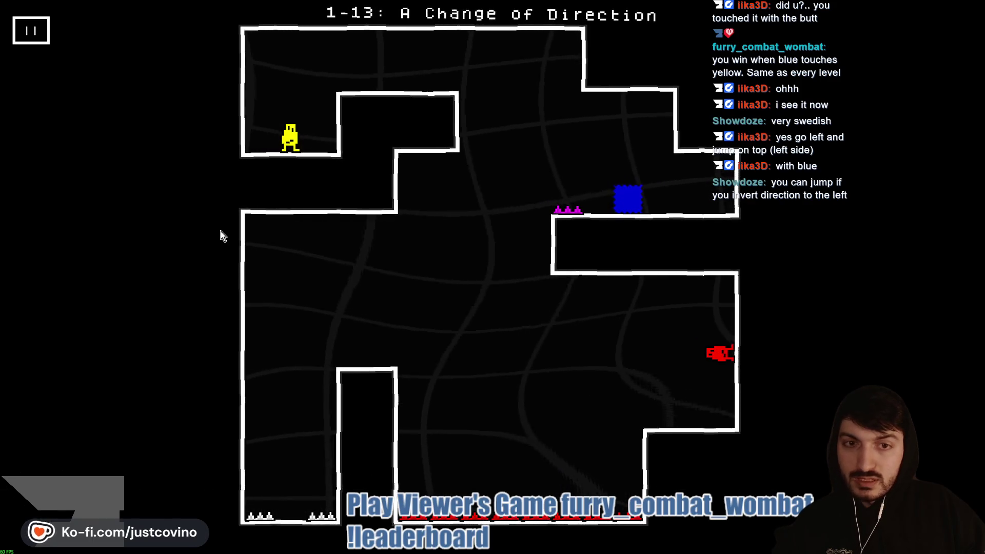
pyautogui.press('Up')
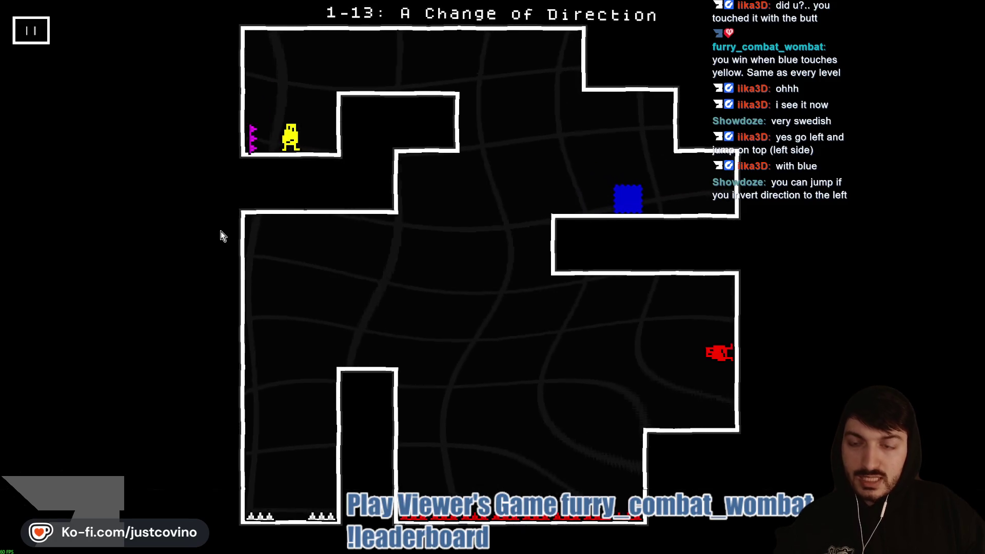
pyautogui.press('Up')
pyautogui.press('Down')
pyautogui.press('Up')
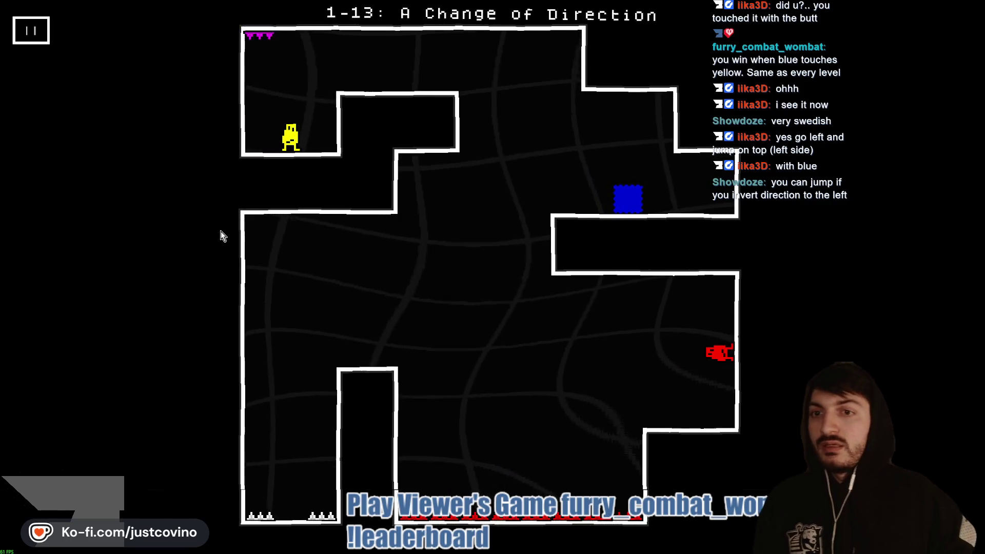
# Step: Move the magenta spikes right along the top to finish 1-13, then continue past You Win!
pyautogui.press('Right')
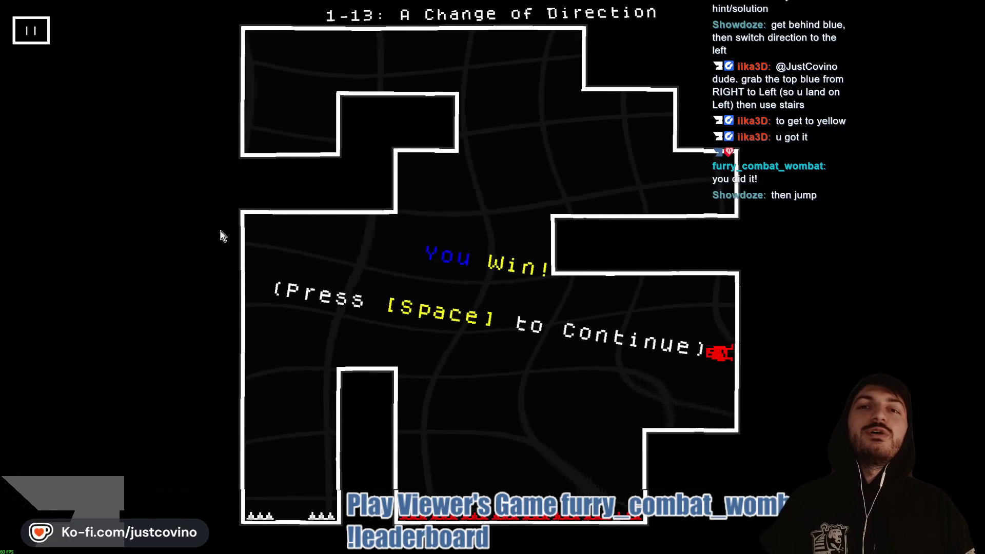
pyautogui.press('space')
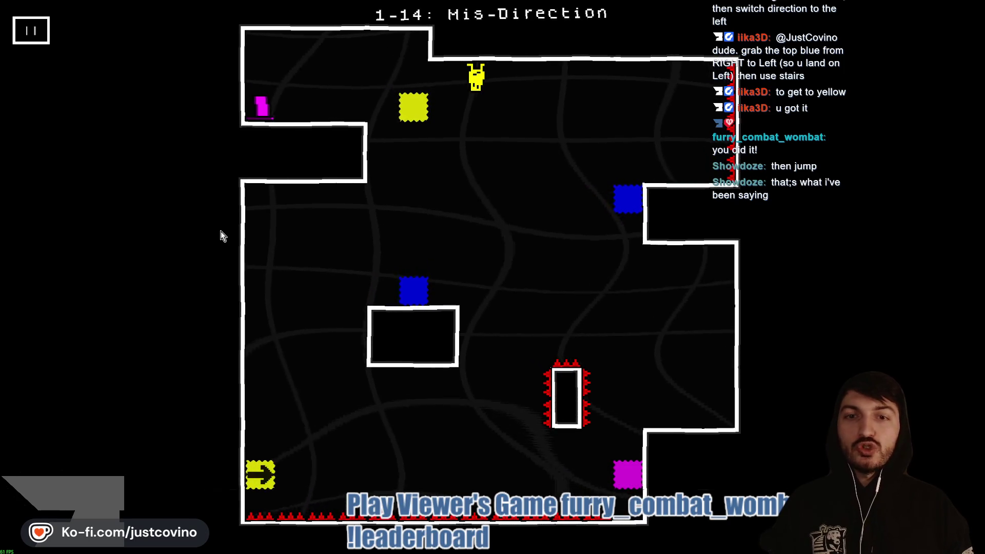
# Step: Turn yellow on the yellow block, jump blue left to the wall, then rise into the blue block to win
pyautogui.press('Right')
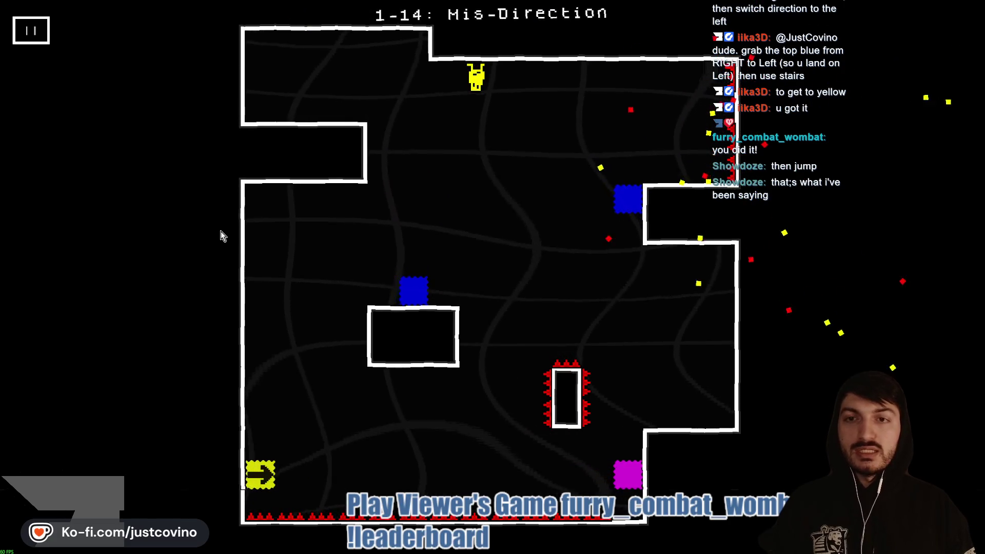
pyautogui.press('space')
pyautogui.press('Right')
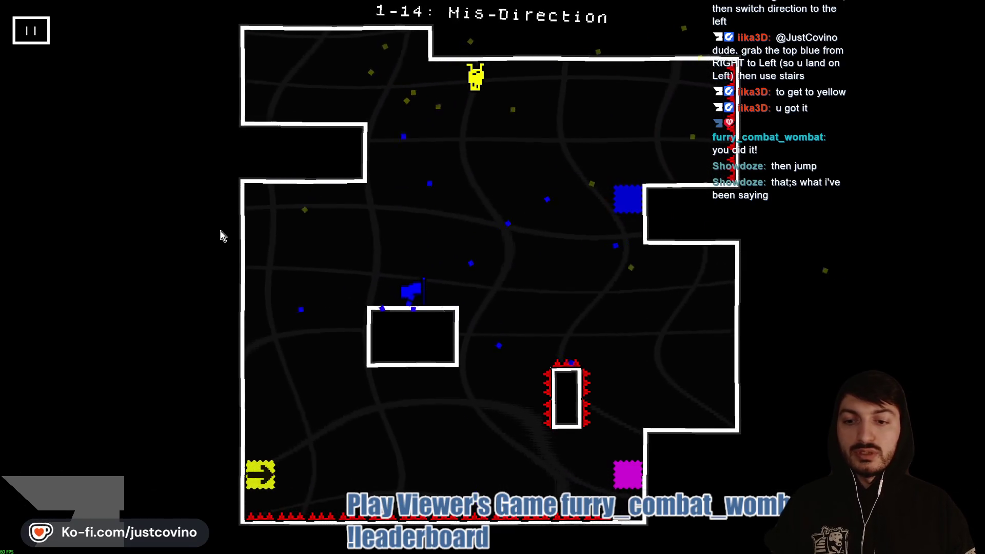
pyautogui.press('Left')
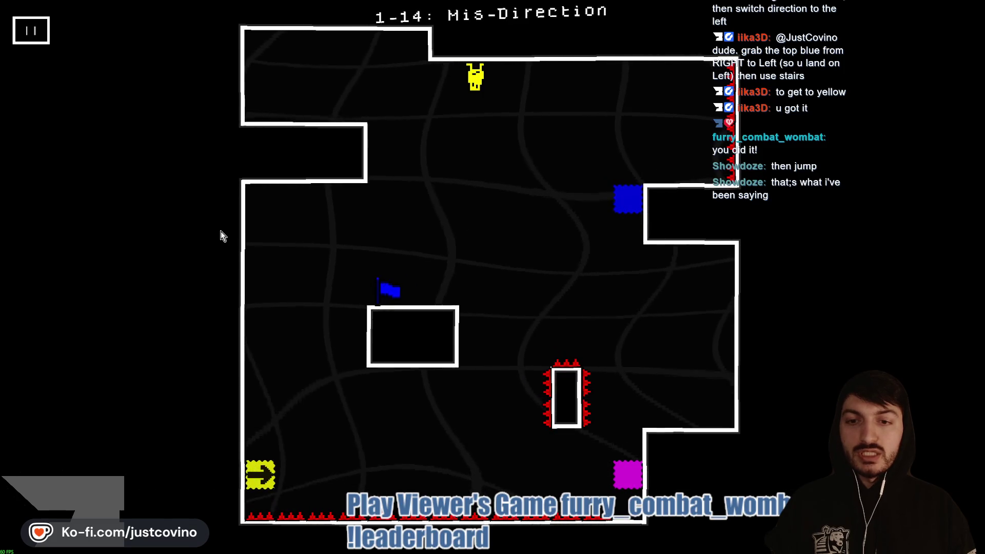
pyautogui.press('Left')
pyautogui.press('space')
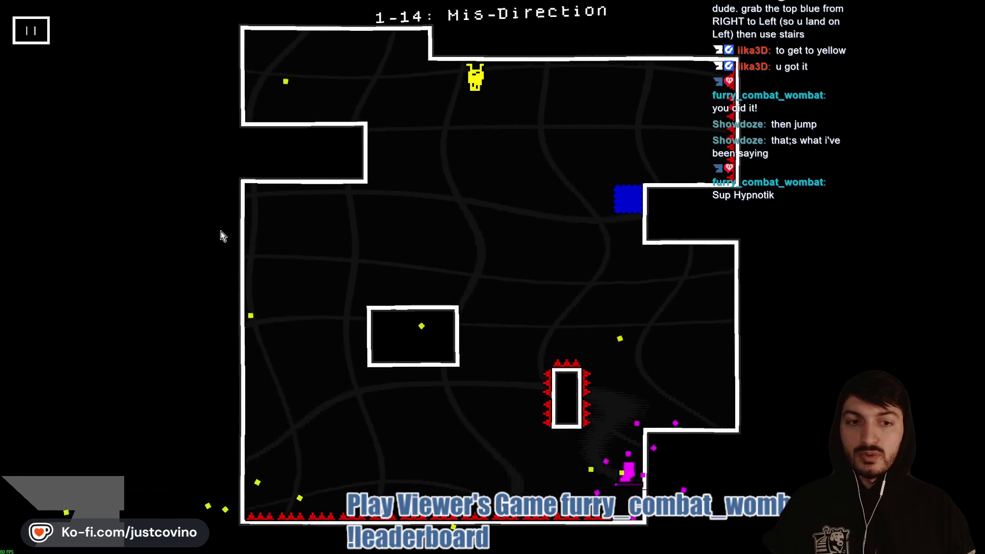
pyautogui.press('space')
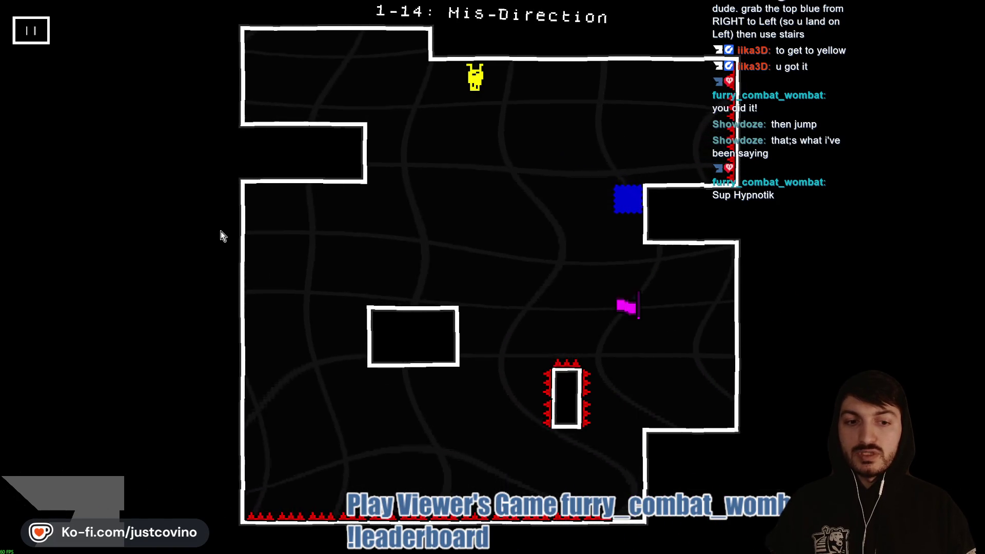
pyautogui.press('Left')
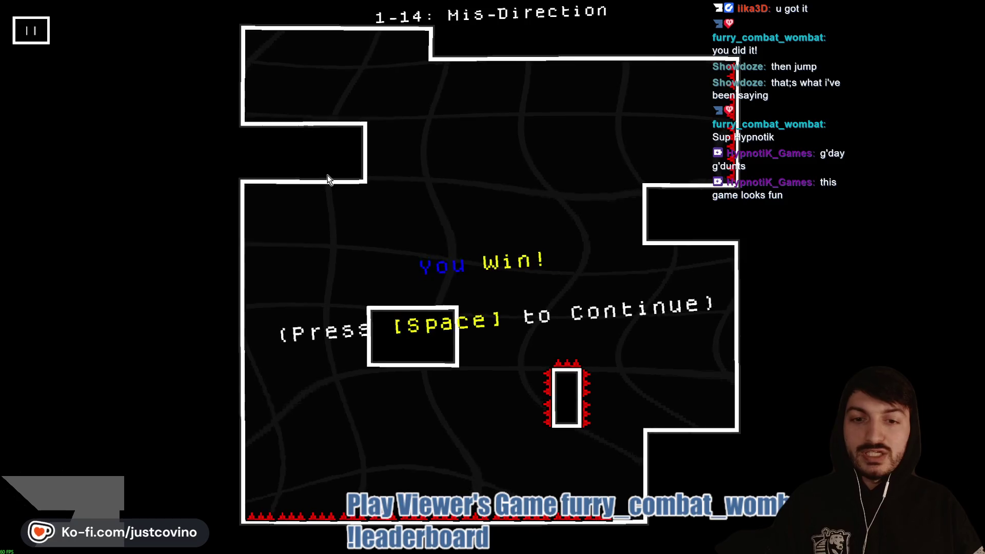
pyautogui.press('space')
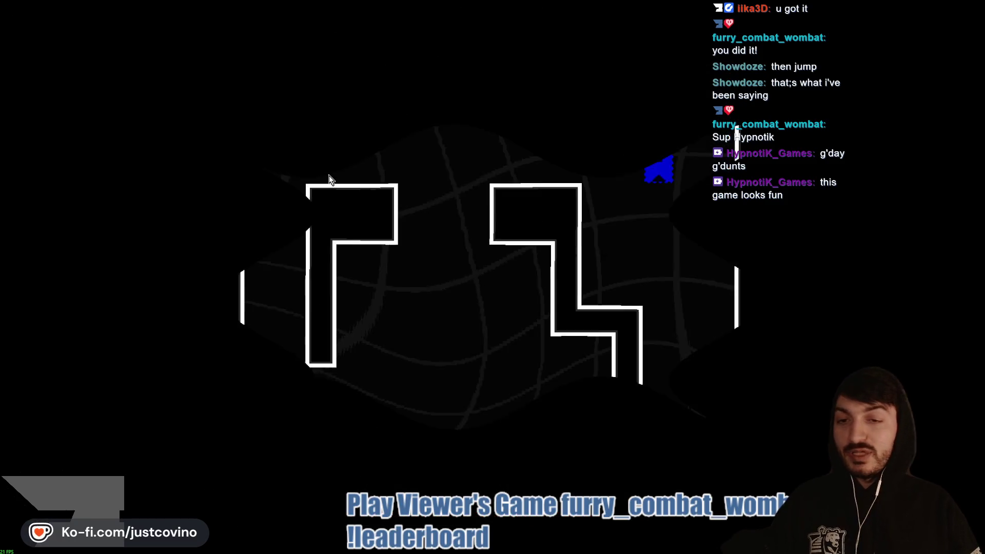
# Step: Pause level 1-15, return to the title screen and quit A Color Theory
pyautogui.press('Escape')
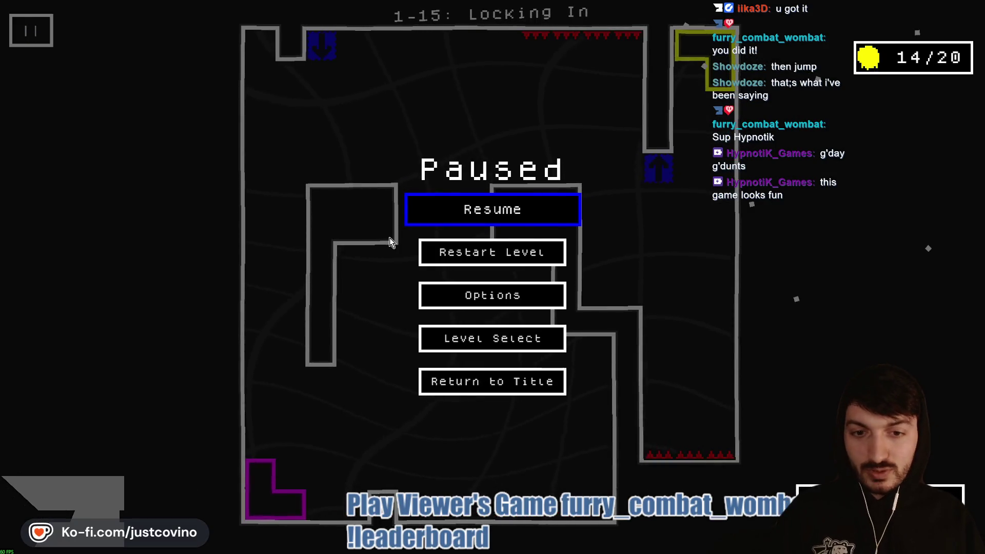
pyautogui.click(467, 390)
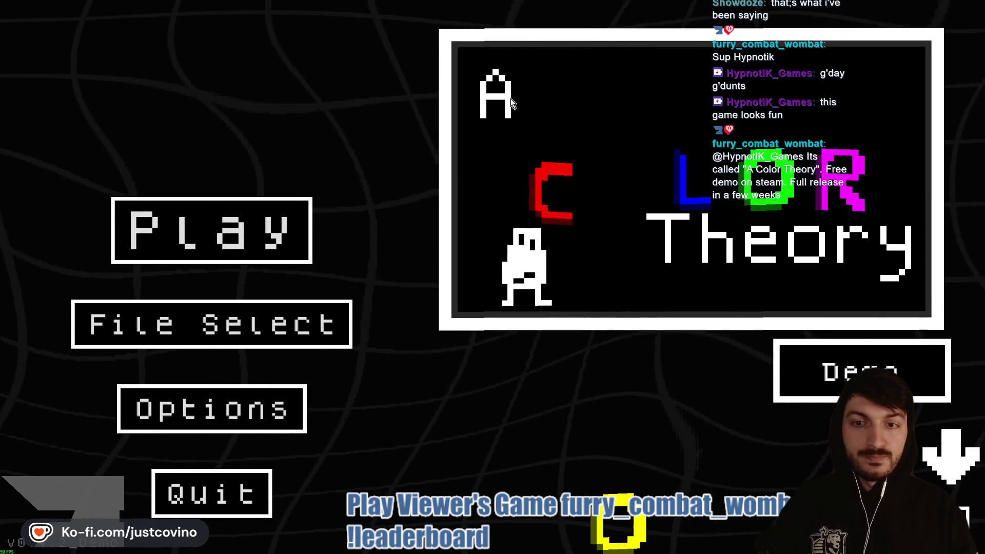
pyautogui.click(208, 483)
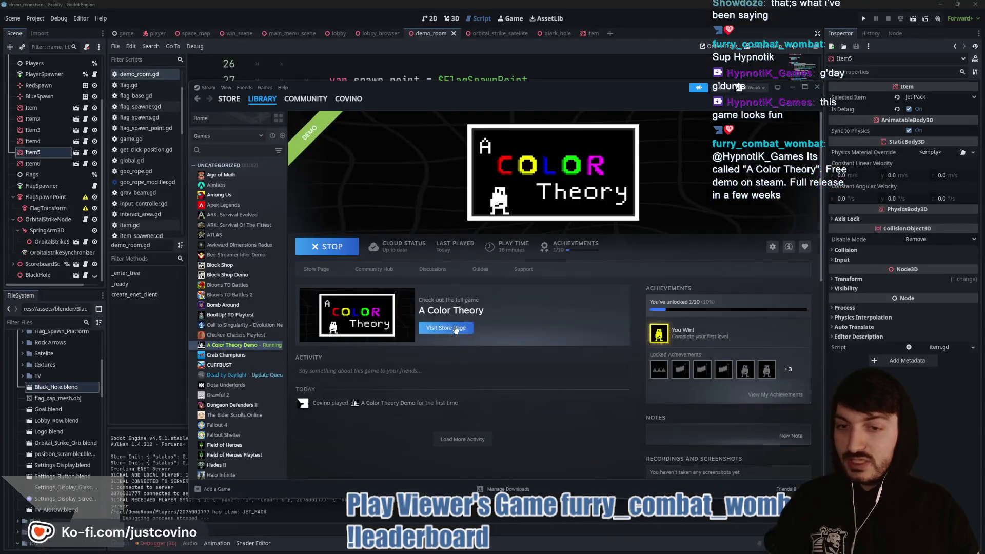
# Step: View the A Color Theory Demo store page and its trailer, then switch back to Godot
pyautogui.click(332, 278)
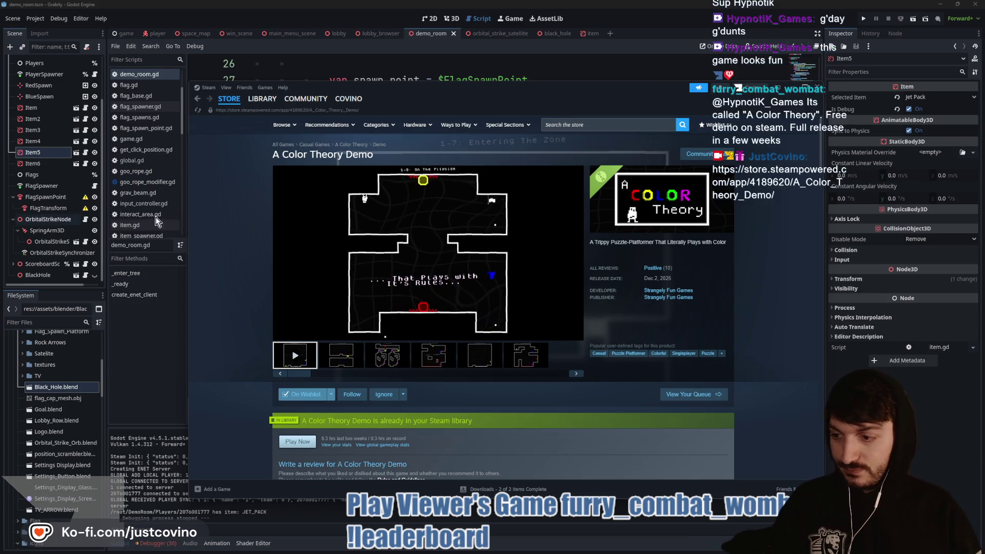
pyautogui.moveTo(438, 225)
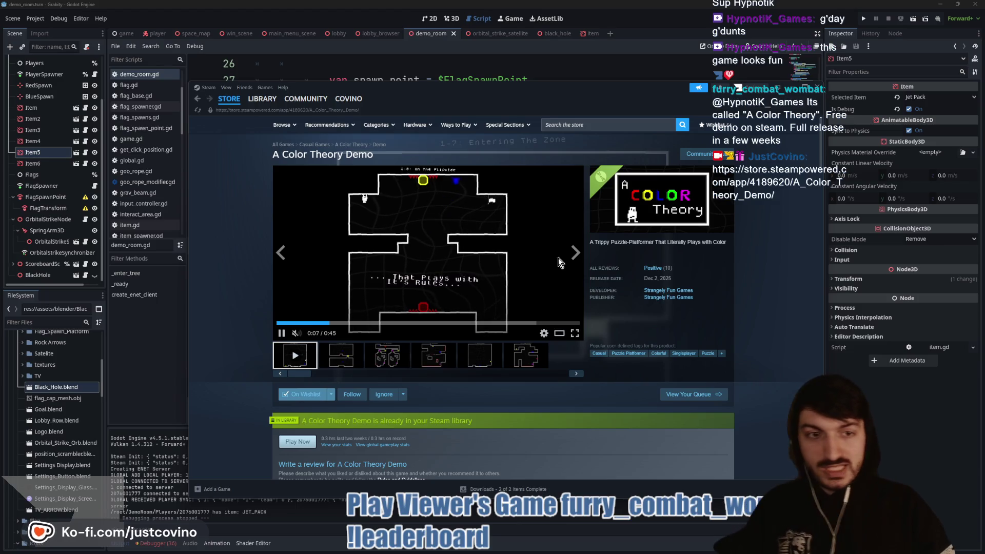
pyautogui.hotkey('alt', 'Tab')
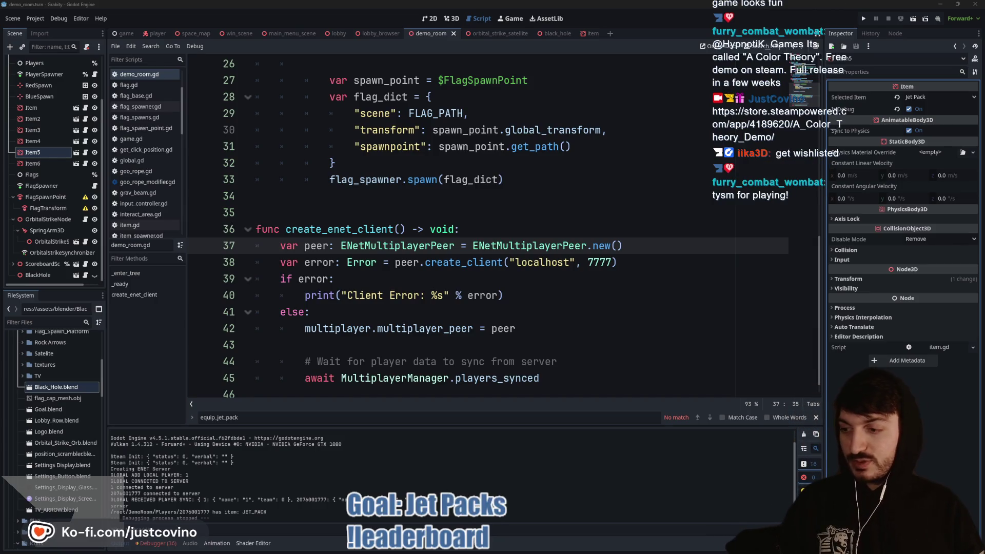
# Step: Run the game in two debug windows, fly the blue player with the jet pack, then stop it
pyautogui.click(376, 208)
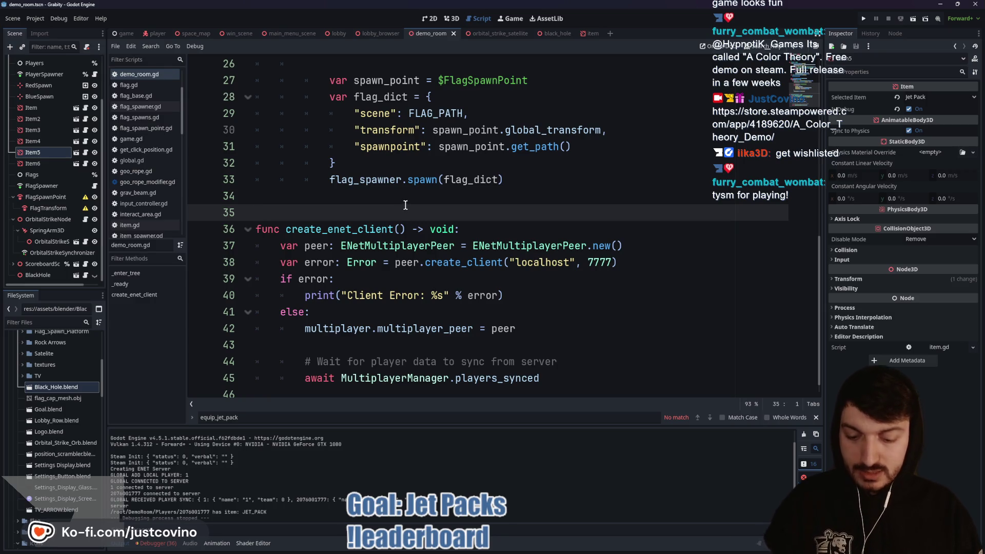
pyautogui.press('F5')
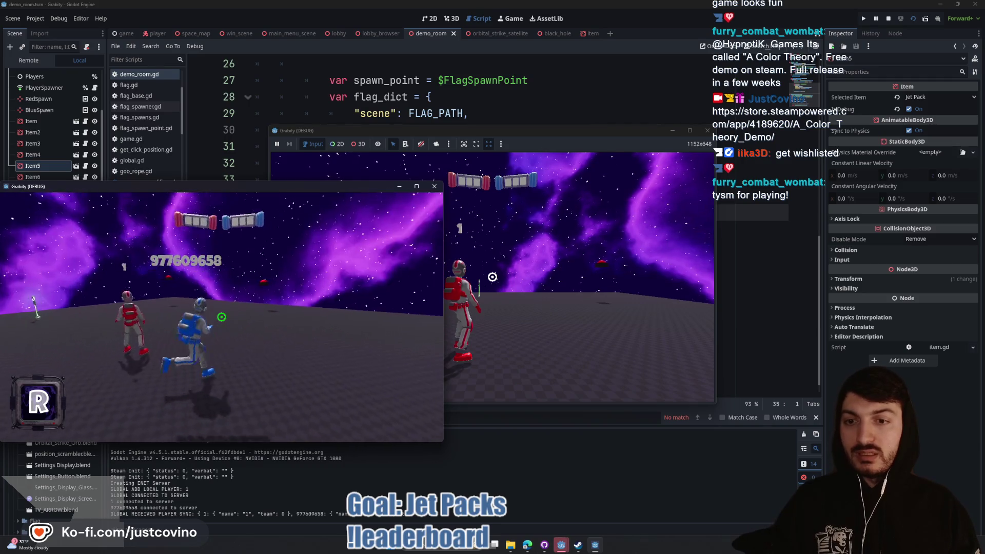
pyautogui.press('space')
pyautogui.press('w')
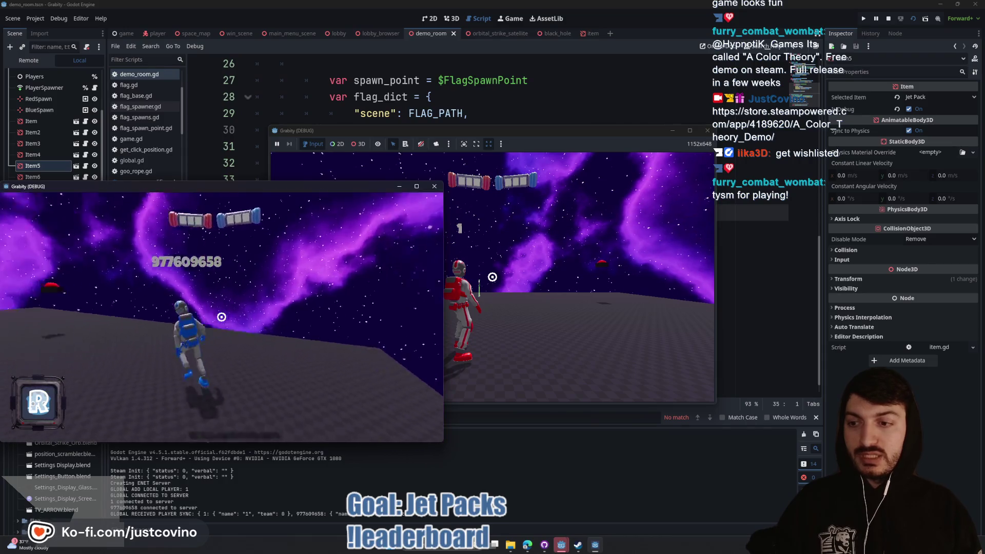
pyautogui.press('w')
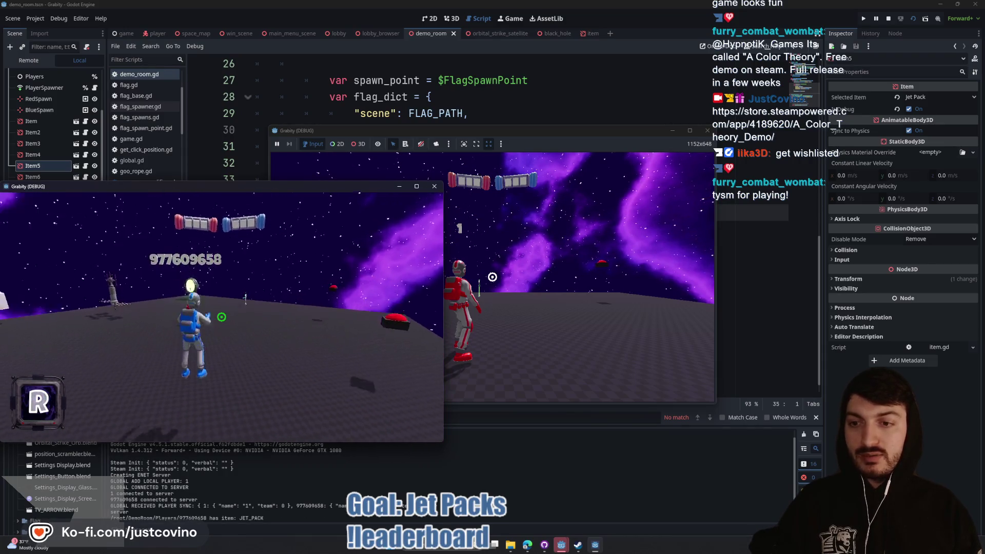
pyautogui.press('w')
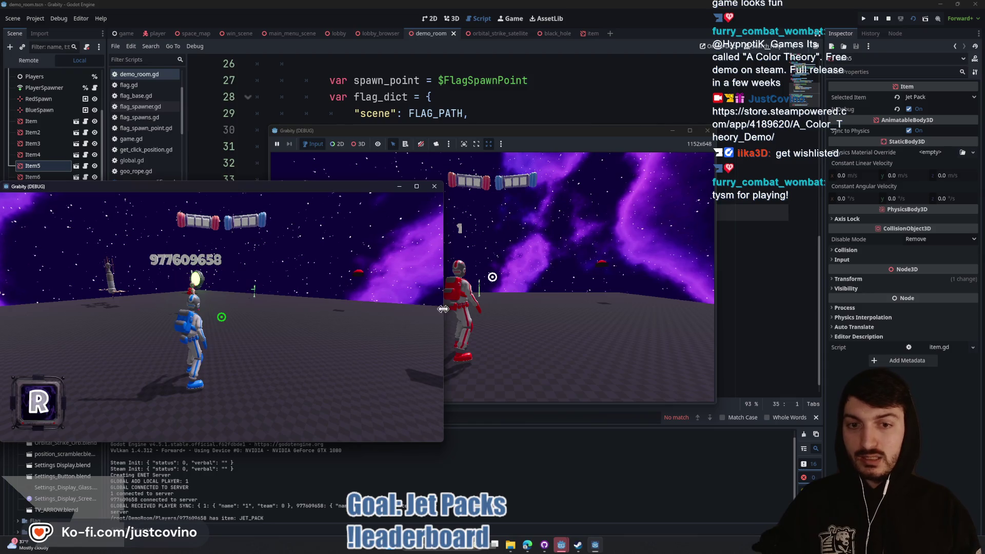
pyautogui.press('F8')
# Step: Show the debugger's Errors list for Session 1
pyautogui.click(374, 227)
pyautogui.click(355, 207)
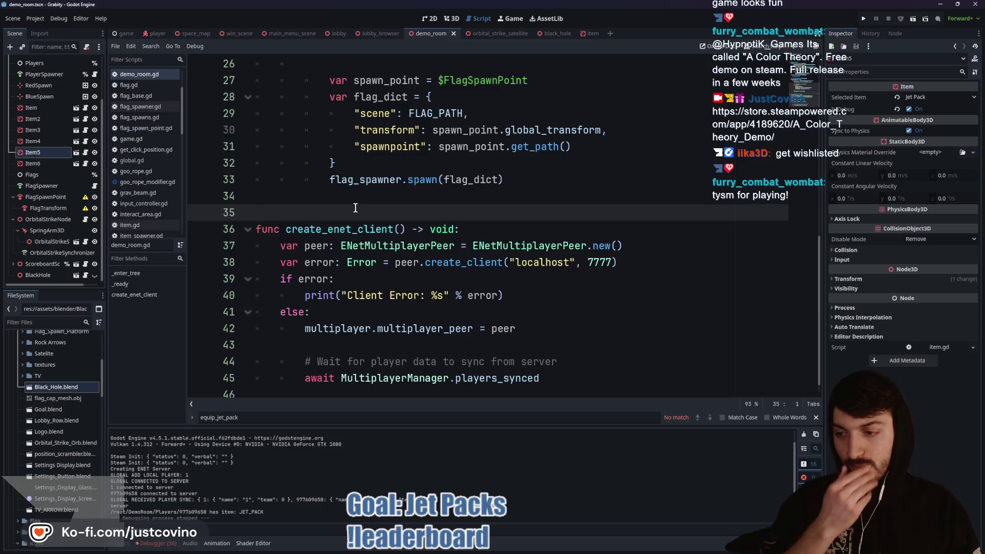
pyautogui.click(158, 544)
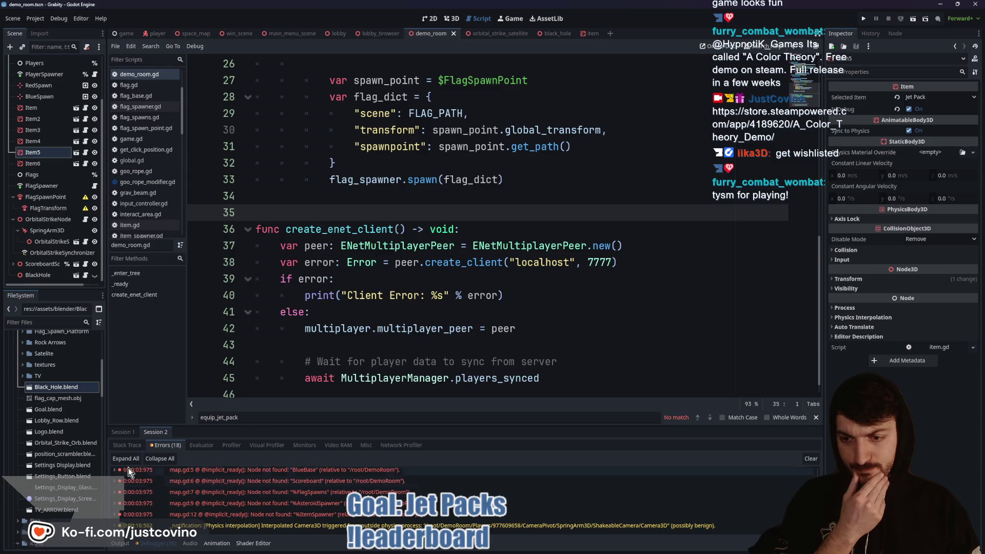
pyautogui.click(121, 433)
pyautogui.scroll(-2, 223, 498)
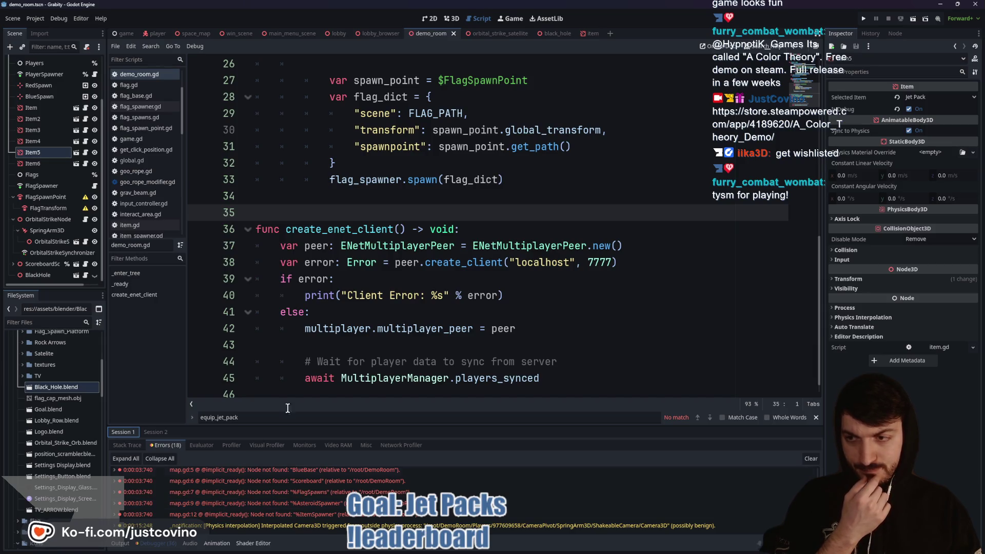
pyautogui.click(155, 34)
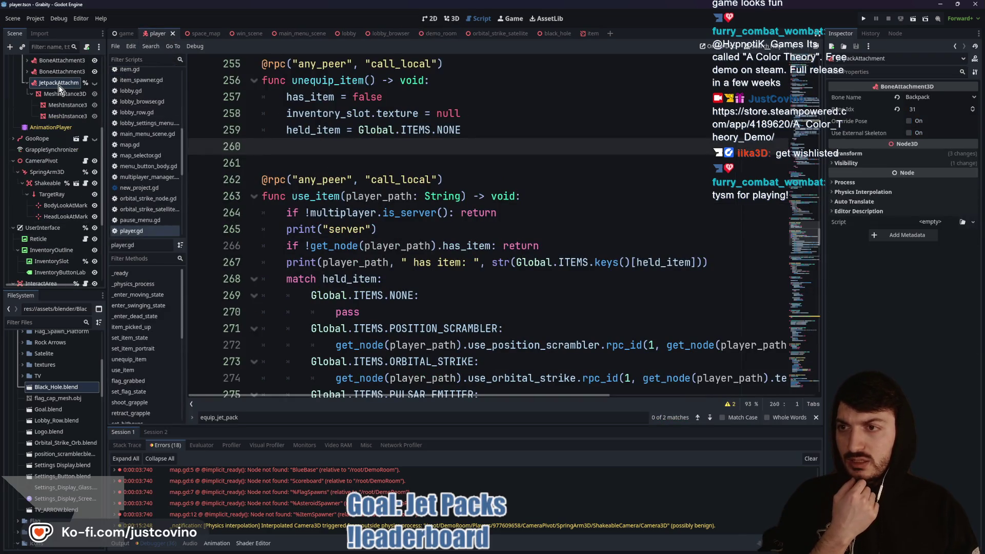
# Step: Select PlayerSynchronizer in the player scene to review its replicated properties
pyautogui.scroll(-5, 61, 154)
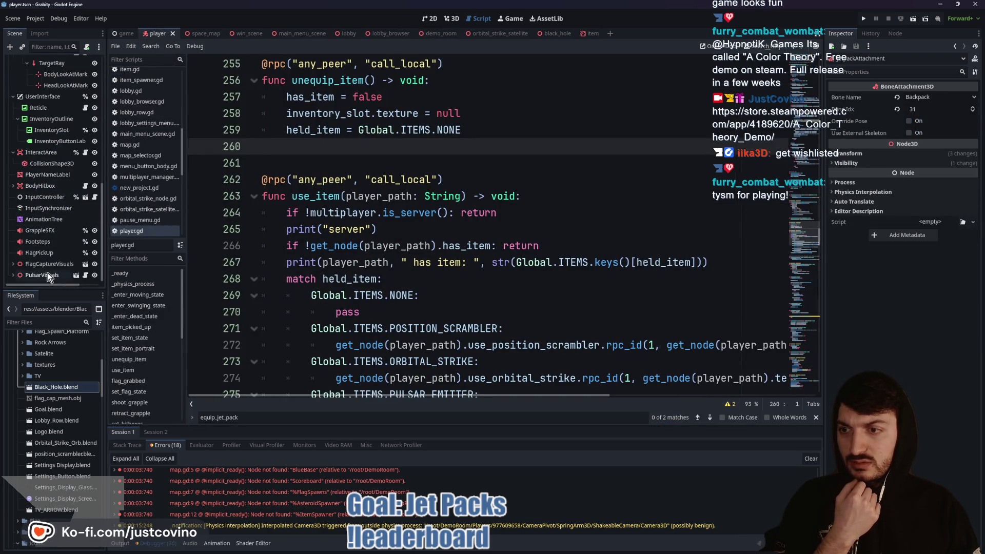
pyautogui.scroll(10, 45, 201)
pyautogui.click(49, 83)
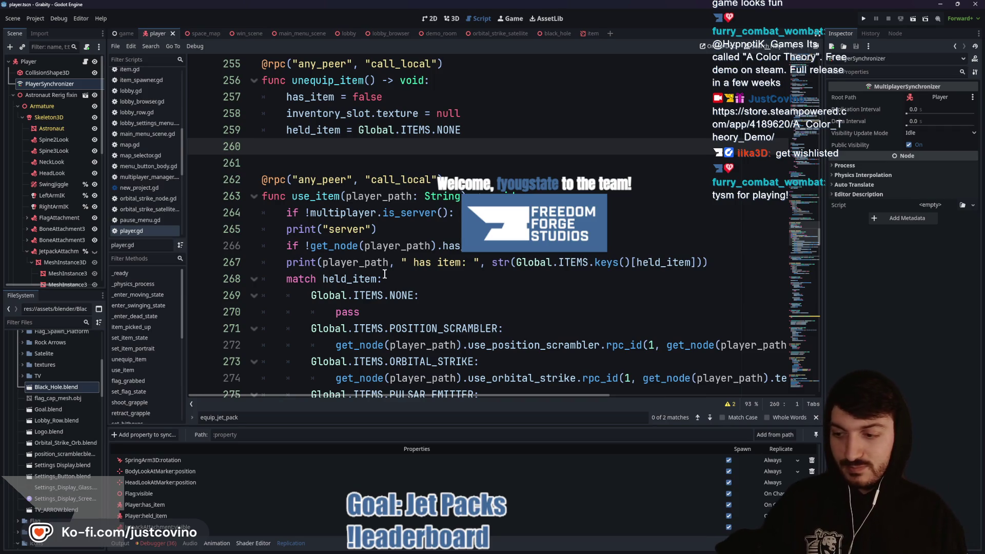
pyautogui.click(325, 159)
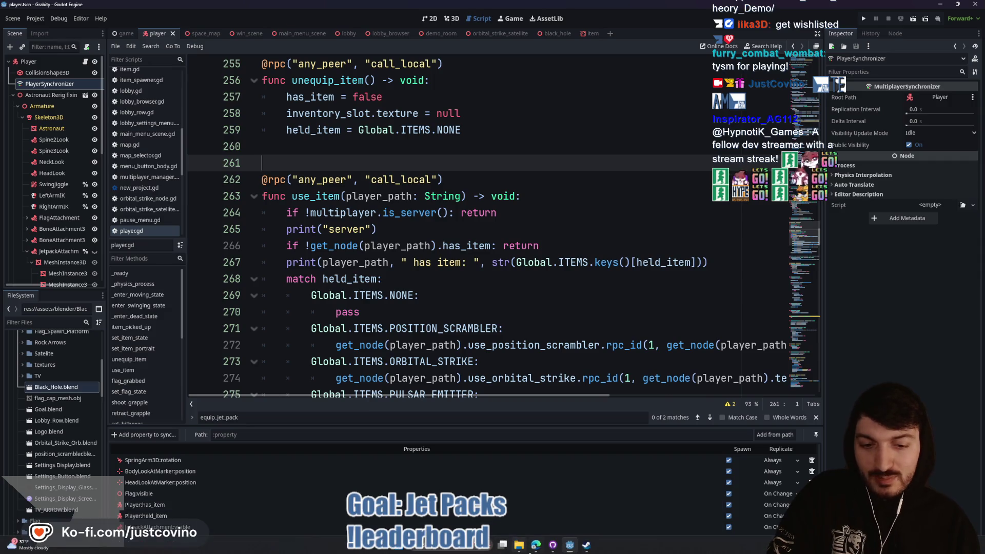
# Step: Reload the Freedom Forge Studios leaderboard page in the browser
pyautogui.click(534, 547)
pyautogui.click(154, 45)
pyautogui.press('F5')
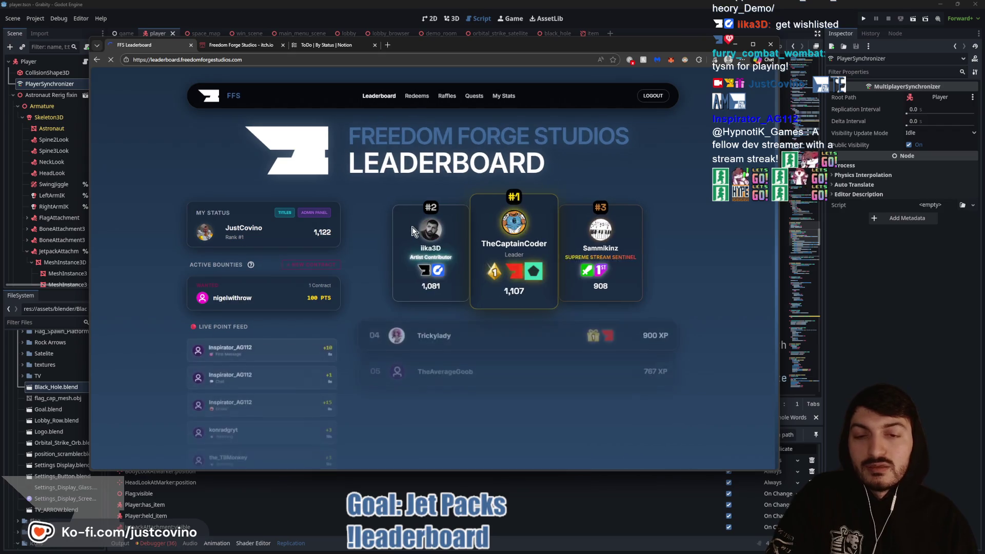
# Step: Scroll through the refreshed leaderboard rankings, then return to player.gd in Godot
pyautogui.scroll(-1, 398, 239)
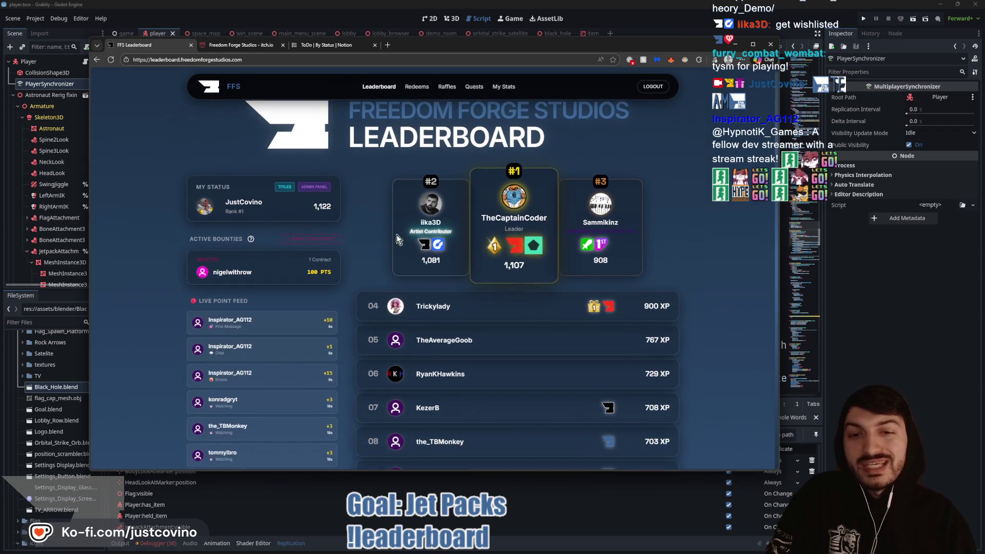
pyautogui.scroll(-3, 636, 214)
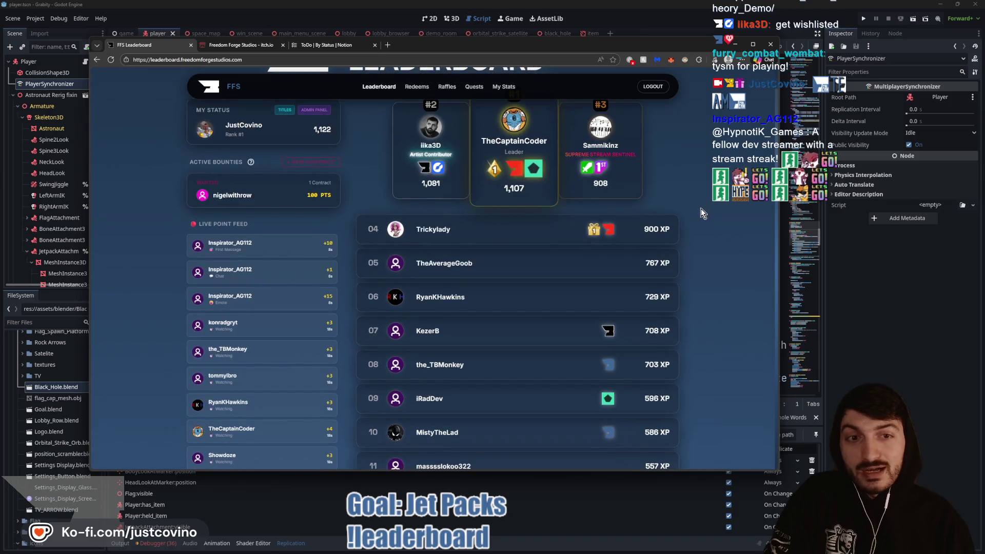
pyautogui.scroll(3, 702, 209)
pyautogui.scroll(-5, 688, 217)
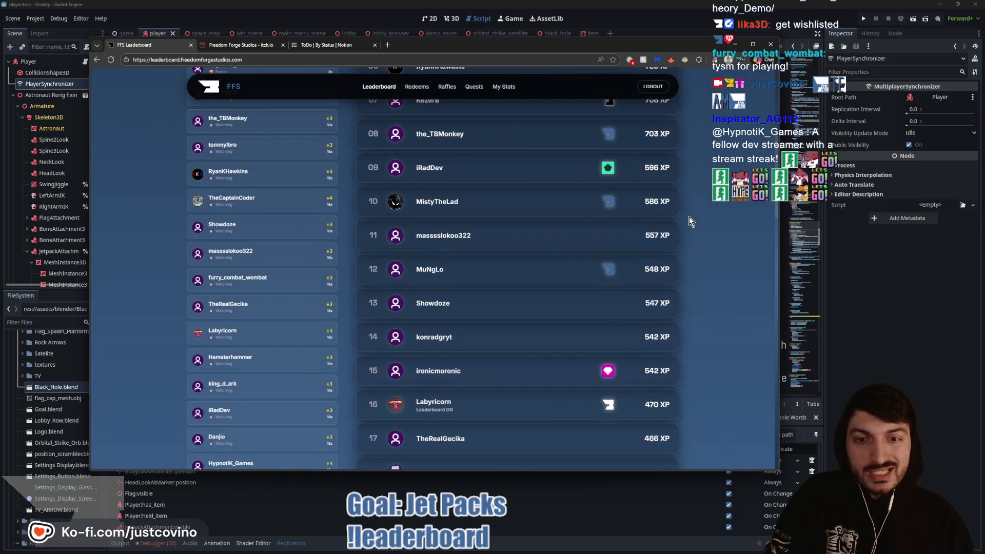
pyautogui.scroll(4, 689, 217)
pyautogui.scroll(3, 689, 216)
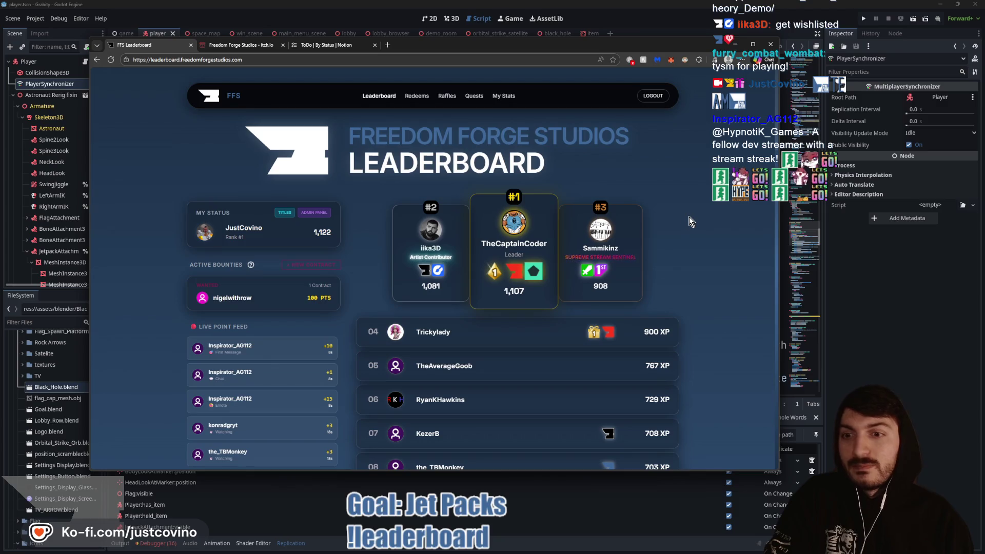
pyautogui.click(974, 301)
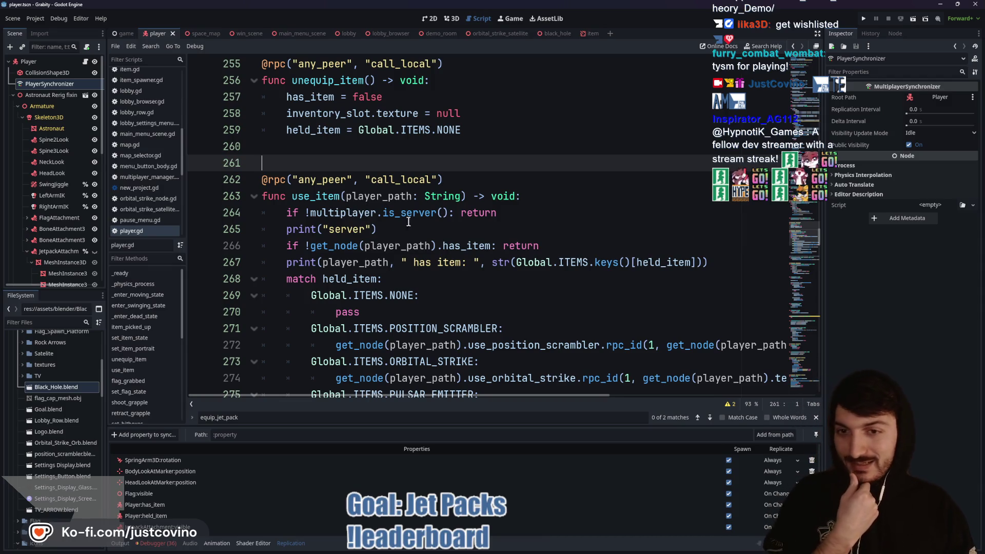
# Step: Inspect the equip_jet_pack RPC call and its player_path argument on line 280
pyautogui.scroll(-7, 414, 231)
pyautogui.scroll(2, 487, 229)
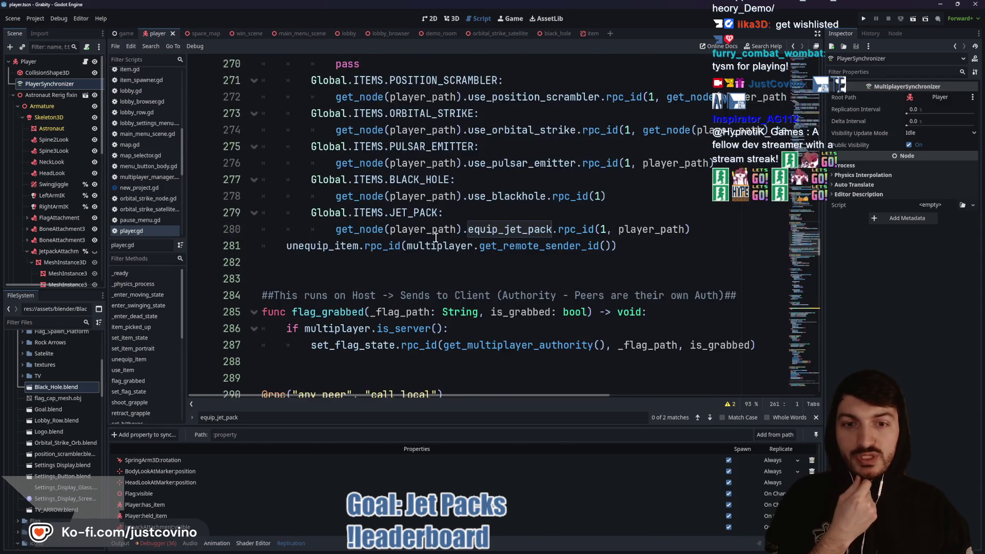
pyautogui.click(515, 229)
pyautogui.doubleClick(514, 227)
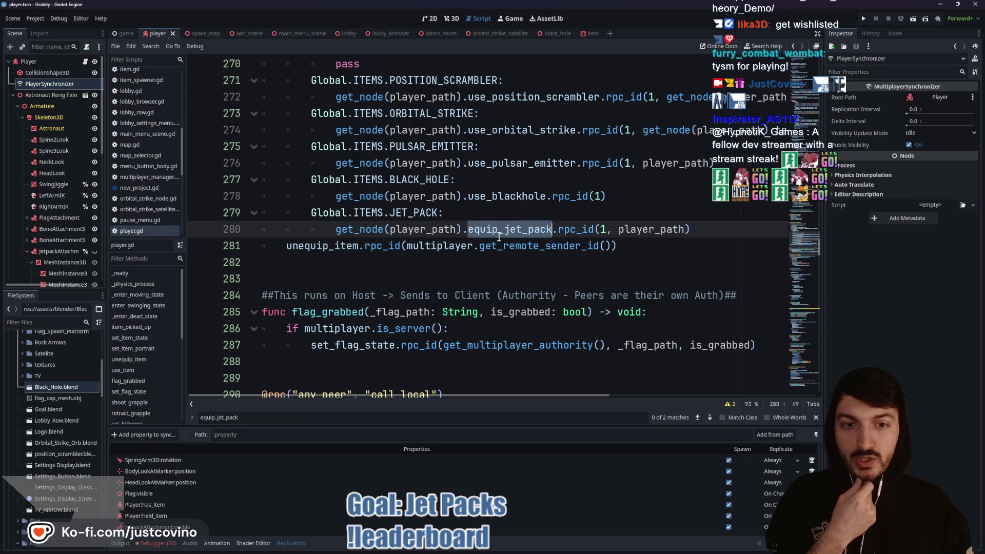
pyautogui.click(604, 228)
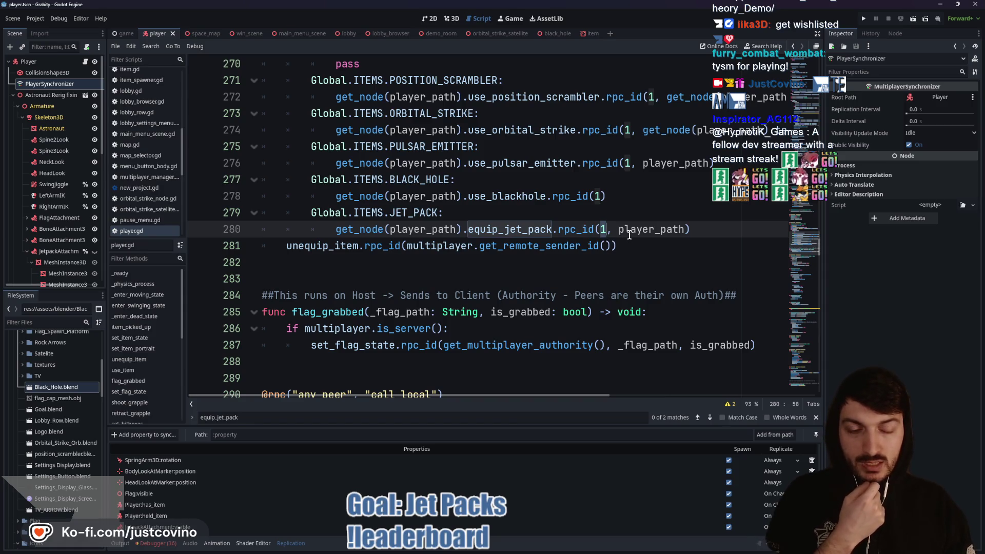
pyautogui.doubleClick(653, 229)
# Step: Scroll around the use_item function and place the caret on its name
pyautogui.scroll(6, 590, 246)
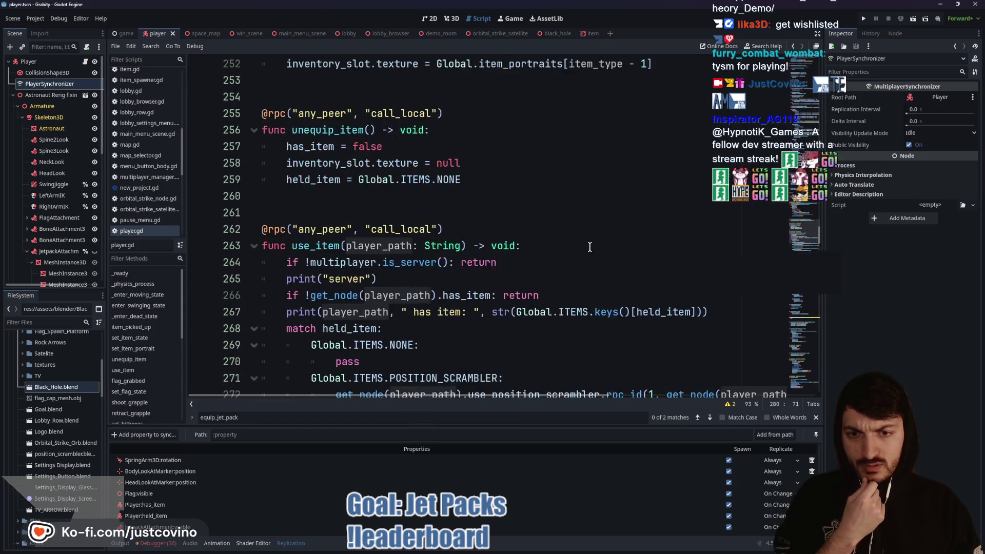
pyautogui.scroll(-2, 590, 247)
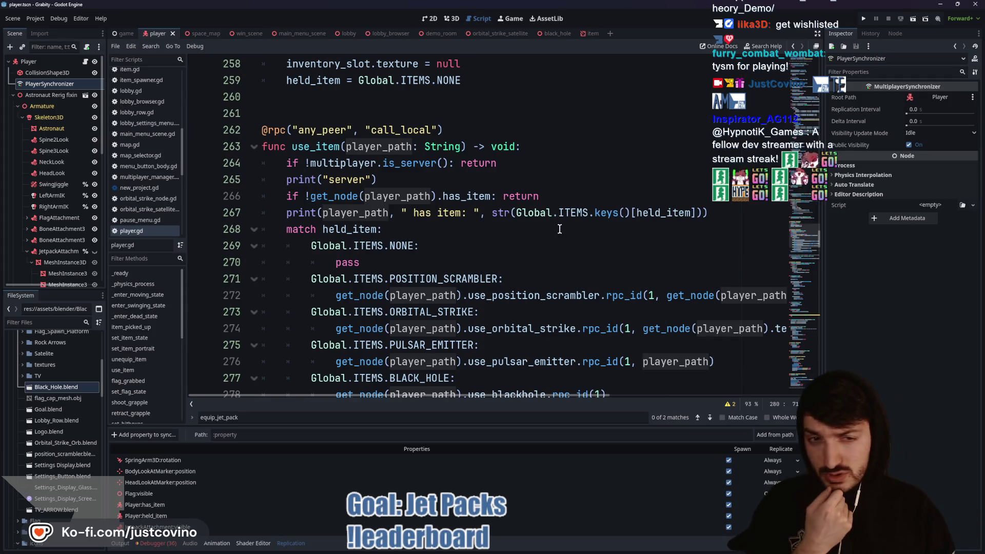
pyautogui.scroll(-4, 560, 226)
pyautogui.scroll(3, 558, 235)
pyautogui.scroll(-2, 558, 236)
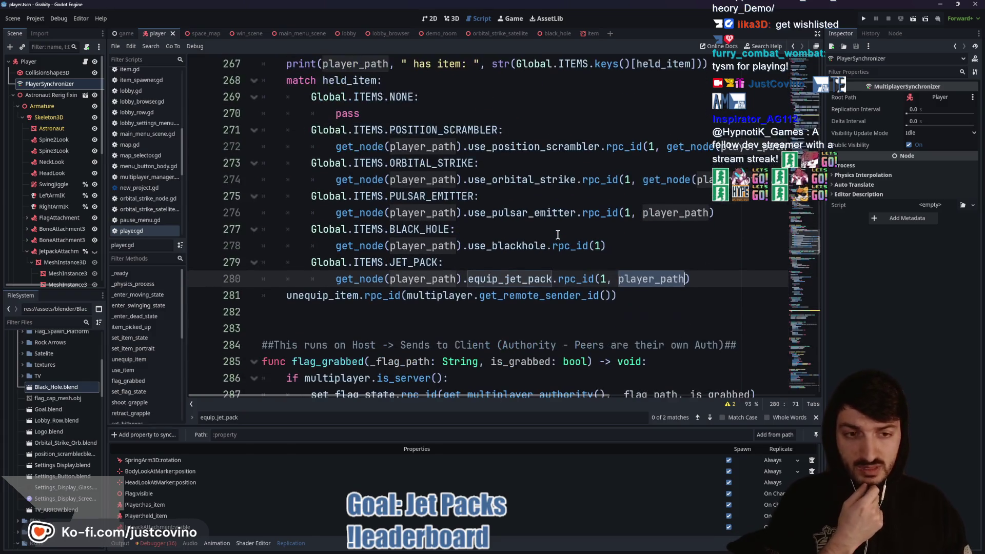
pyautogui.scroll(-5, 557, 238)
pyautogui.scroll(6, 551, 232)
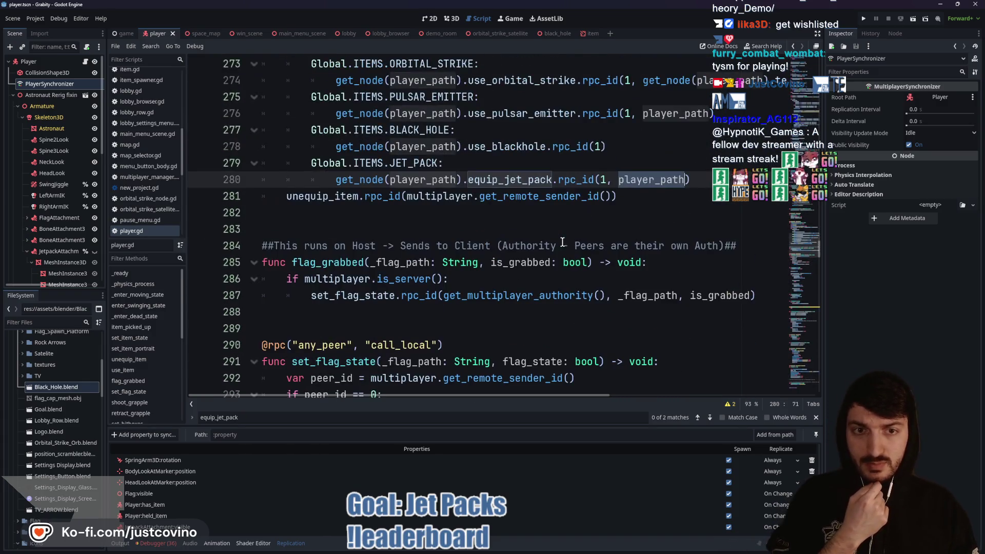
pyautogui.scroll(1, 546, 227)
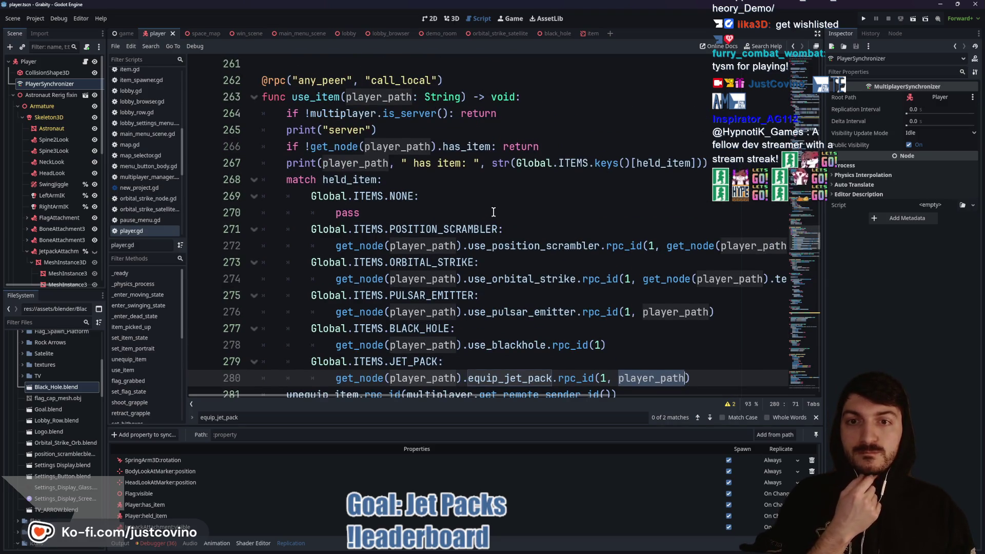
pyautogui.scroll(-4, 494, 212)
pyautogui.scroll(5, 494, 212)
pyautogui.click(319, 151)
# Step: Scroll down through the item functions to the cheat_item region, then back to equip_jet_pack
pyautogui.scroll(5, 494, 221)
pyautogui.scroll(14, 494, 225)
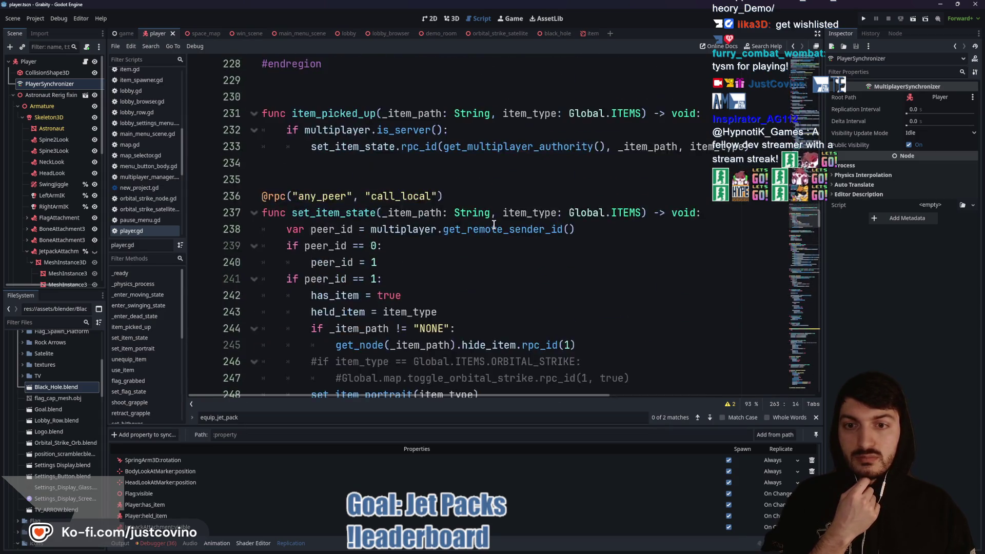
pyautogui.scroll(-5, 489, 224)
pyautogui.scroll(-12, 489, 223)
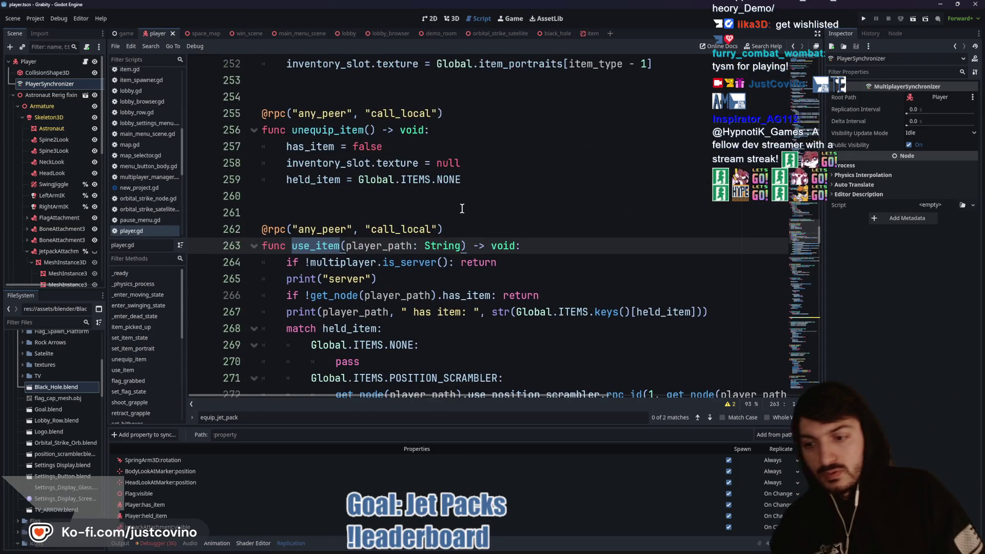
pyautogui.scroll(-11, 468, 220)
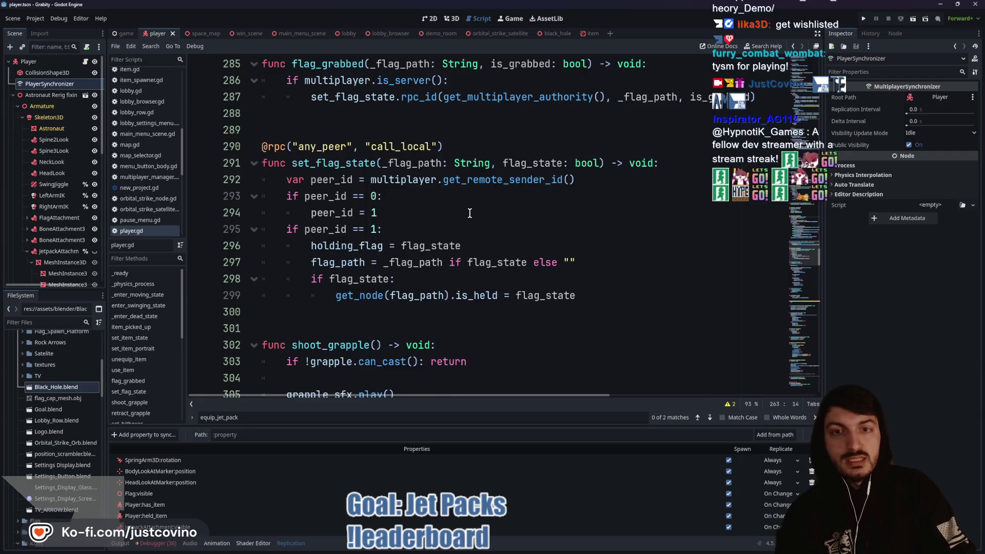
pyautogui.scroll(4, 470, 213)
pyautogui.scroll(-8, 476, 204)
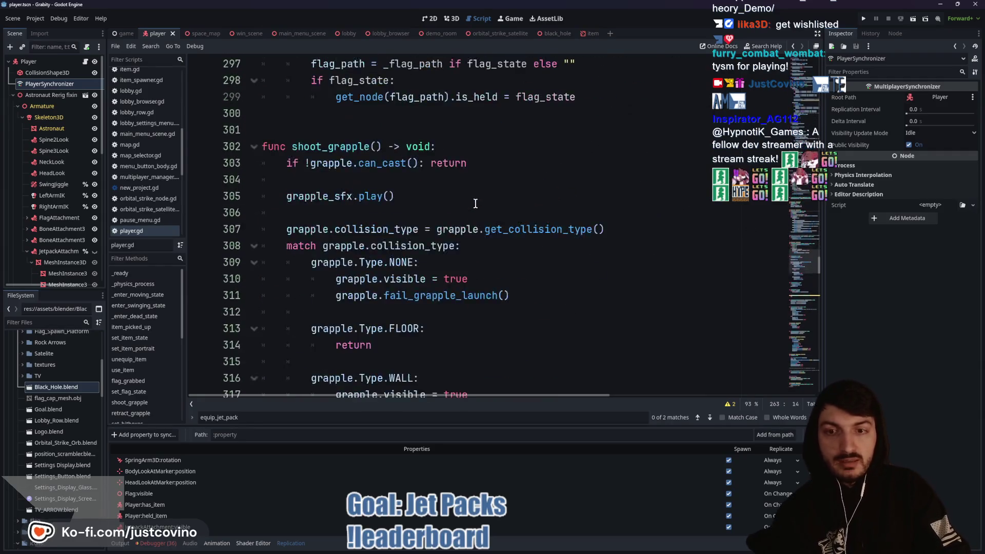
pyautogui.scroll(-20, 476, 204)
pyautogui.scroll(-14, 468, 202)
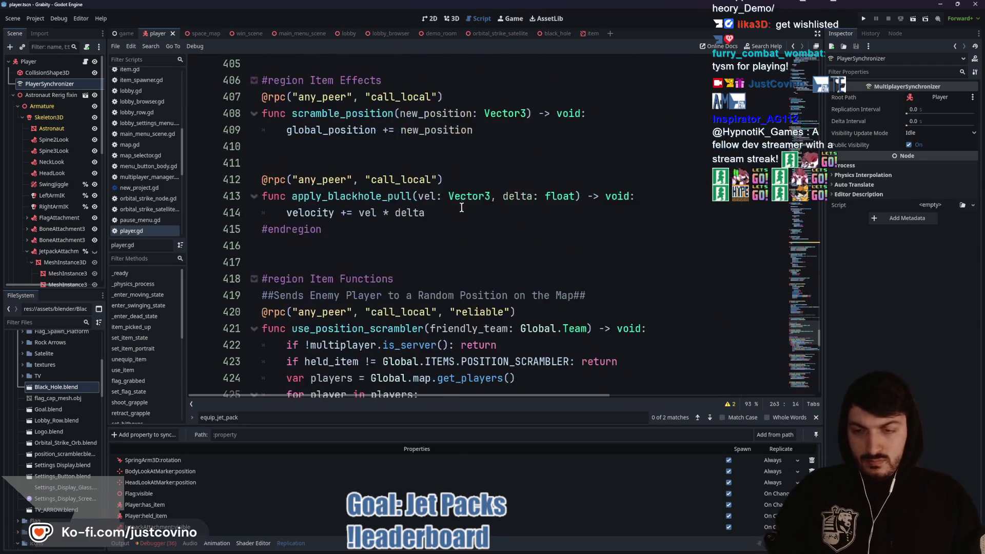
pyautogui.scroll(-10, 456, 213)
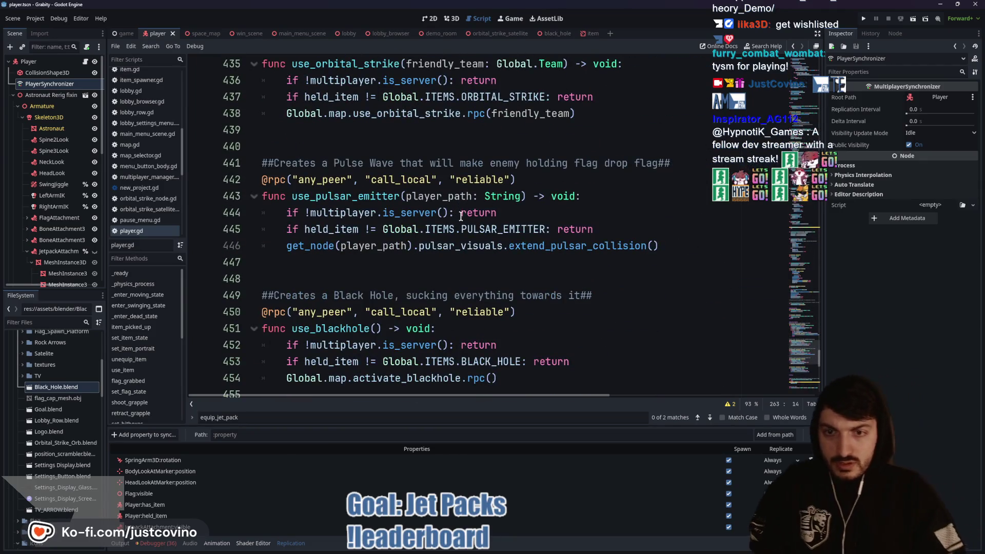
pyautogui.scroll(-11, 452, 228)
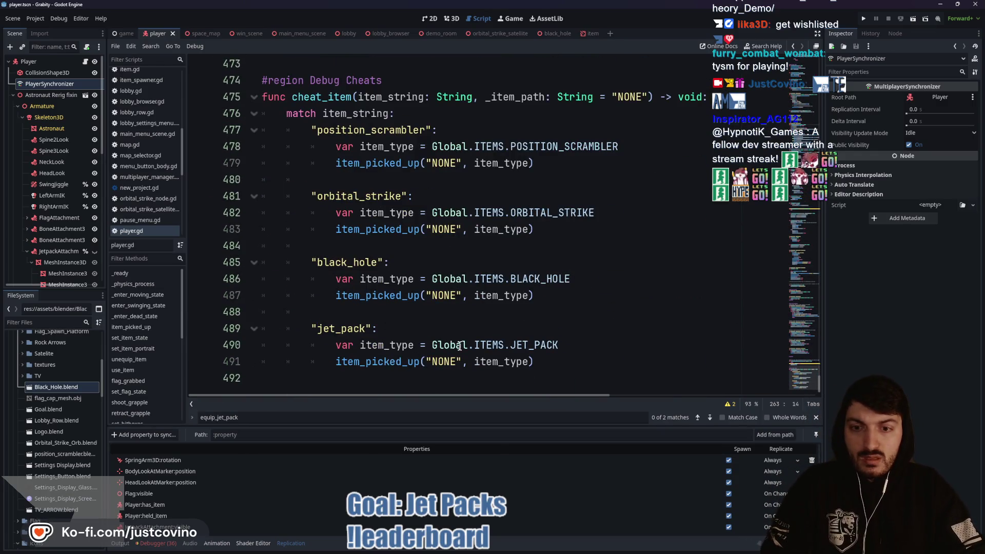
pyautogui.scroll(5, 429, 298)
pyautogui.scroll(5, 385, 290)
pyautogui.scroll(-2, 325, 314)
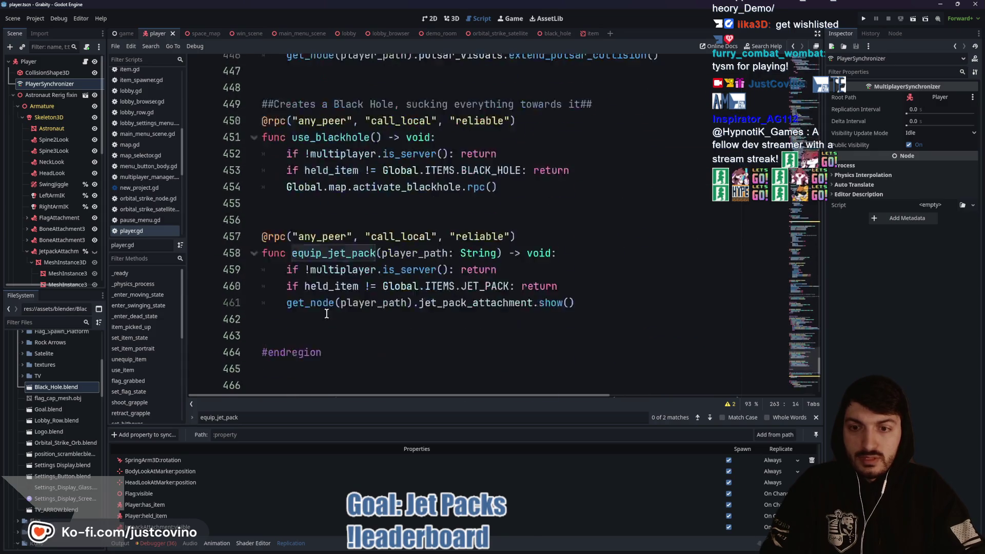
pyautogui.click(314, 196)
# Step: Review equip_jet_pack's rpc annotation, server check, JET_PACK check and jet_pack_attachment show line
pyautogui.click(397, 196)
pyautogui.click(496, 196)
pyautogui.press('Left')
pyautogui.doubleClick(329, 212)
pyautogui.doubleClick(412, 212)
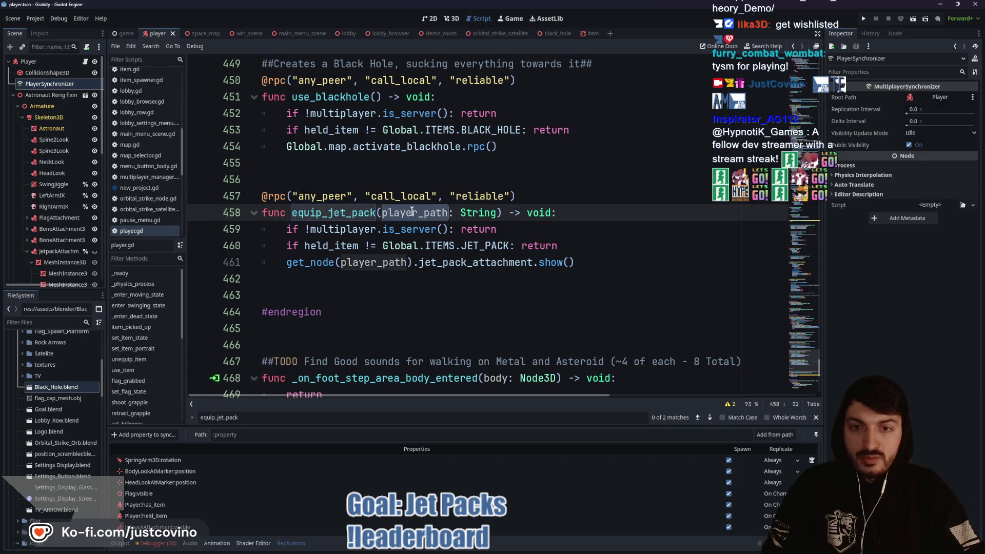
pyautogui.doubleClick(328, 226)
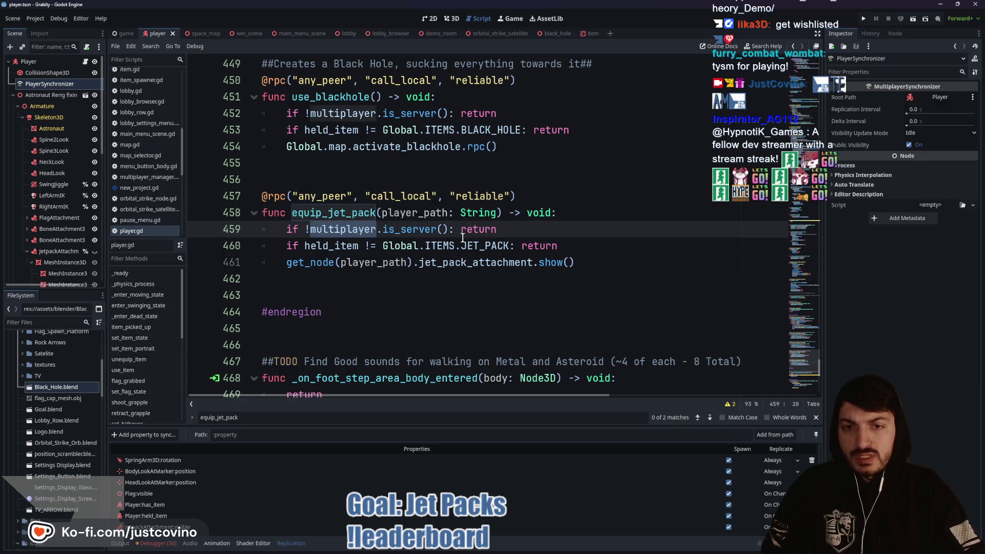
pyautogui.click(505, 233)
pyautogui.doubleClick(323, 246)
pyautogui.doubleClick(484, 246)
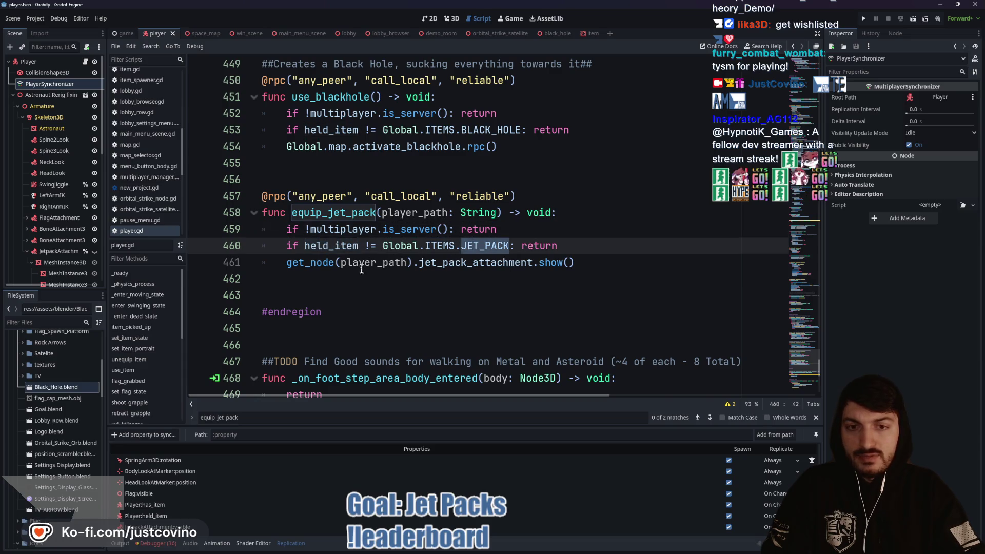
pyautogui.doubleClick(330, 262)
pyautogui.doubleClick(384, 262)
pyautogui.doubleClick(477, 262)
pyautogui.click(551, 262)
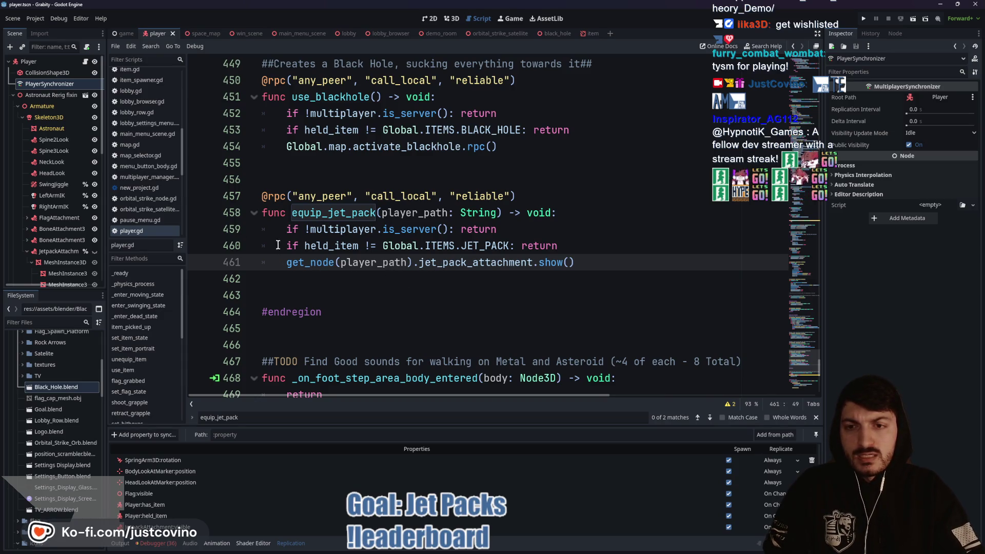
# Step: Comment out the 'if !multiplayer.is_server()' check with '#', then save and run the project
pyautogui.click(282, 228)
pyautogui.write('#')
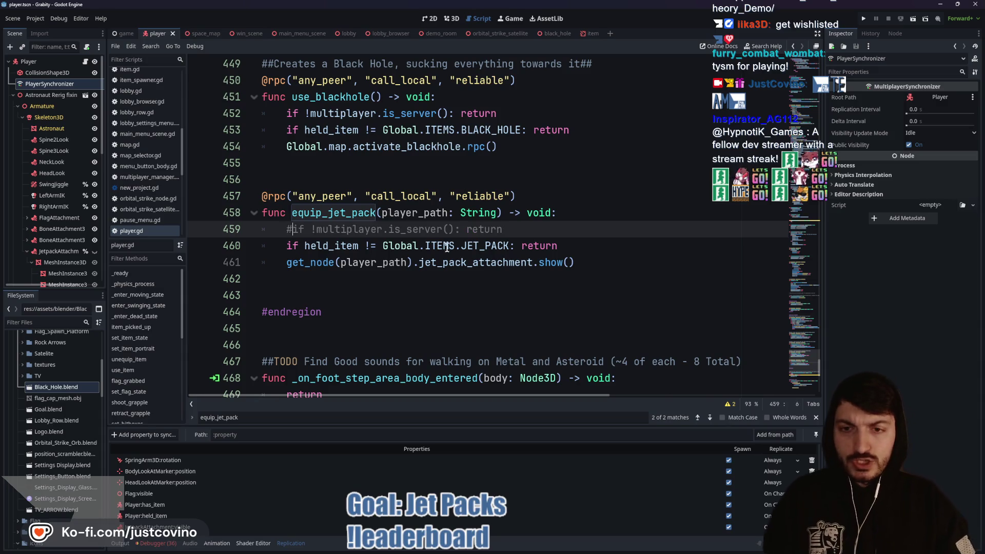
pyautogui.click(864, 18)
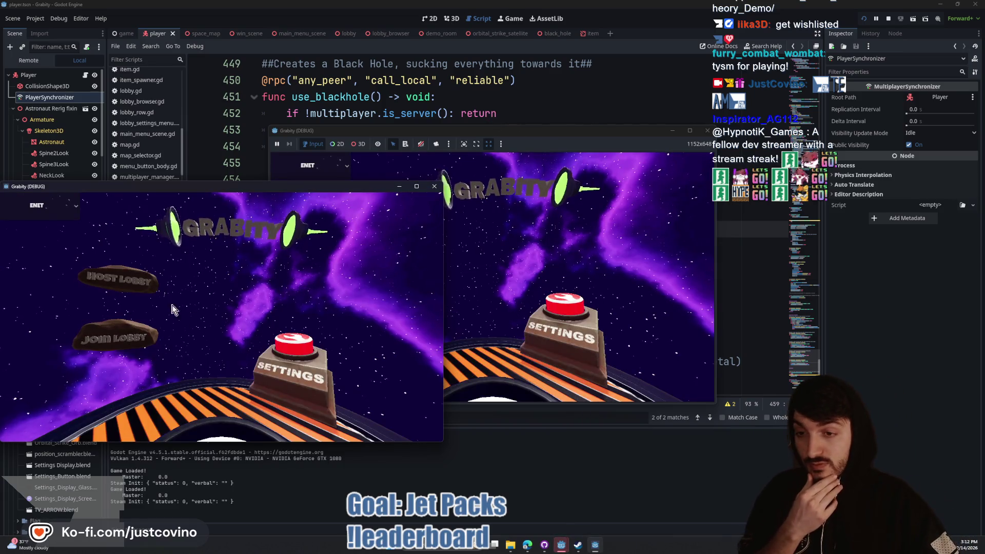
# Step: Host a lobby from the main menu, then stop the game and switch to demo_room
pyautogui.click(113, 280)
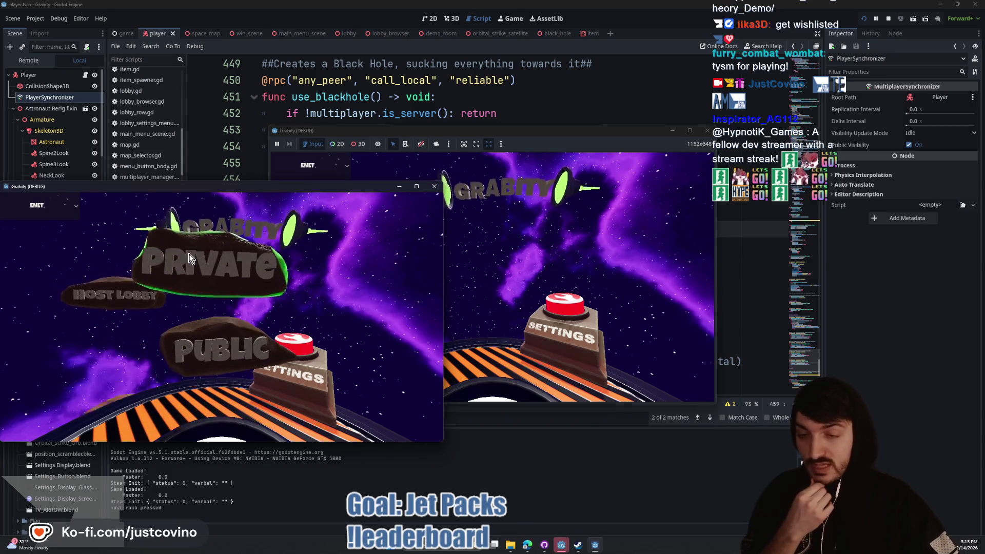
pyautogui.click(889, 18)
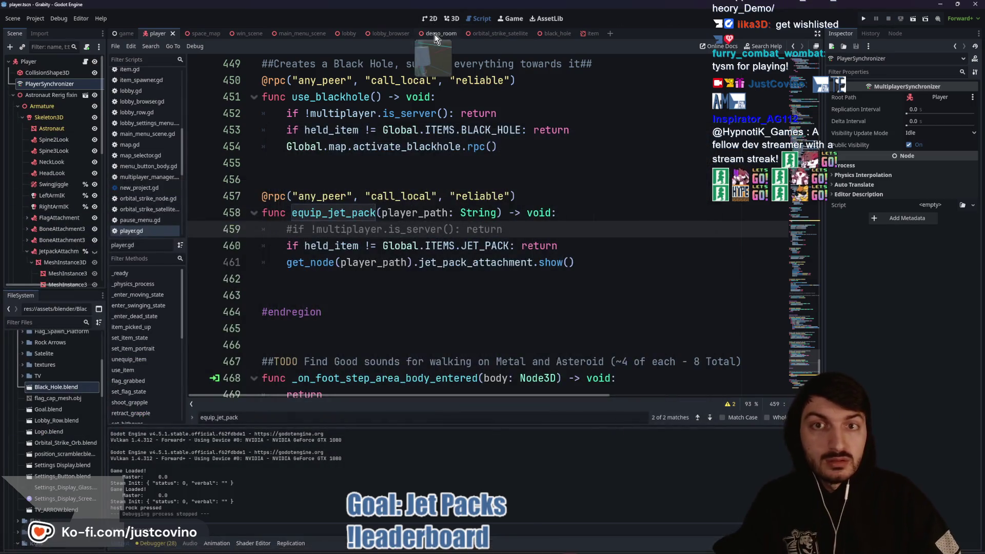
pyautogui.click(436, 34)
# Step: Run the demo room, fly the blue player with the jet pack twice, then stop the game
pyautogui.press('F5')
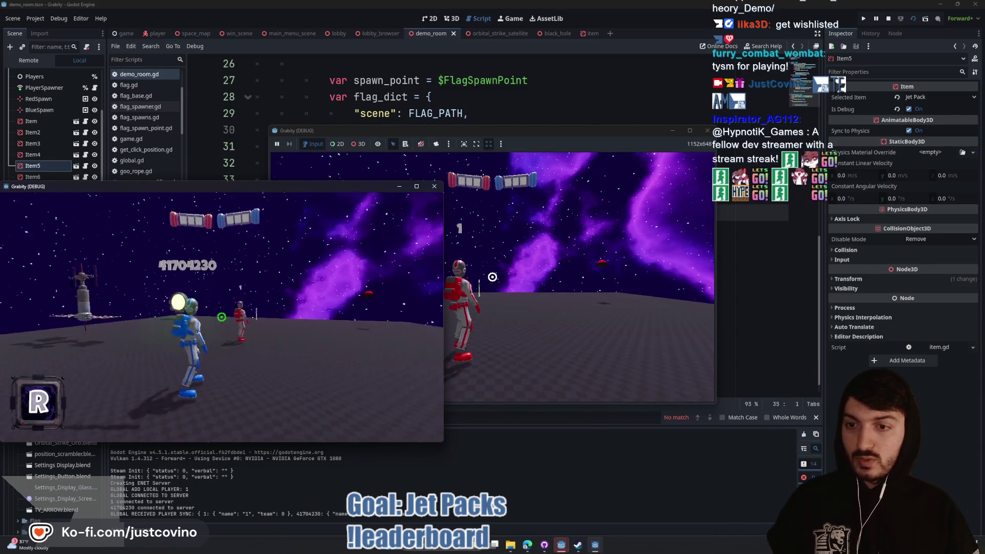
pyautogui.press('w')
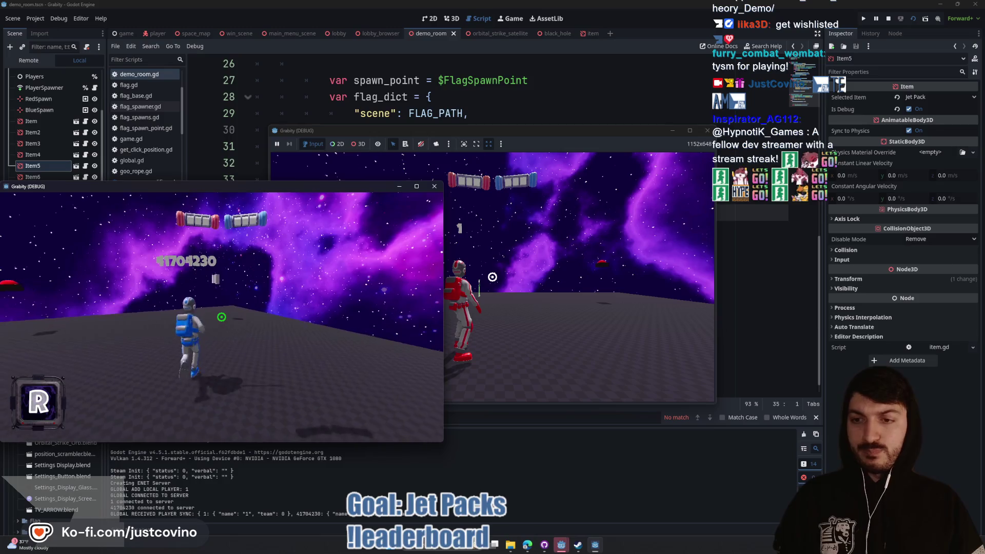
pyautogui.press('space')
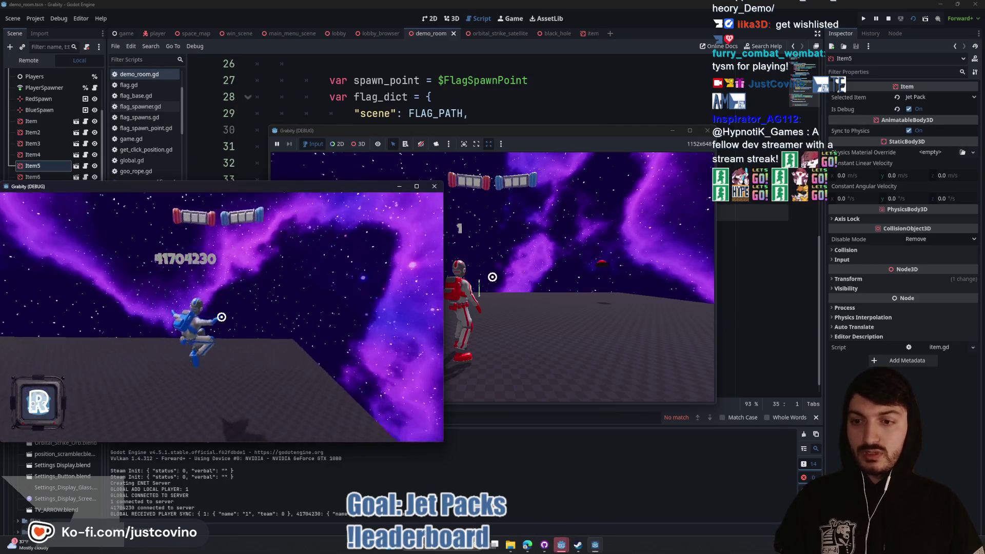
pyautogui.press('w')
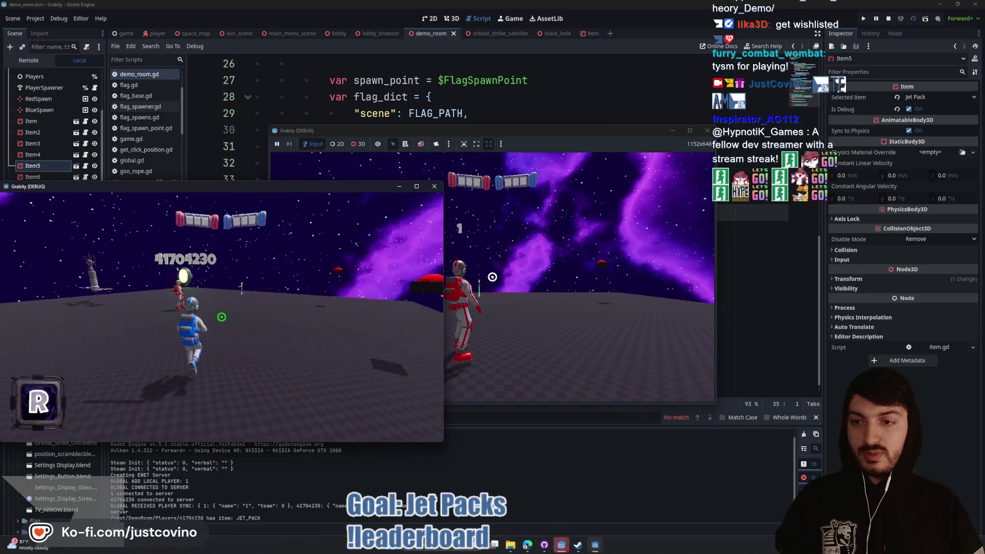
pyautogui.press('space')
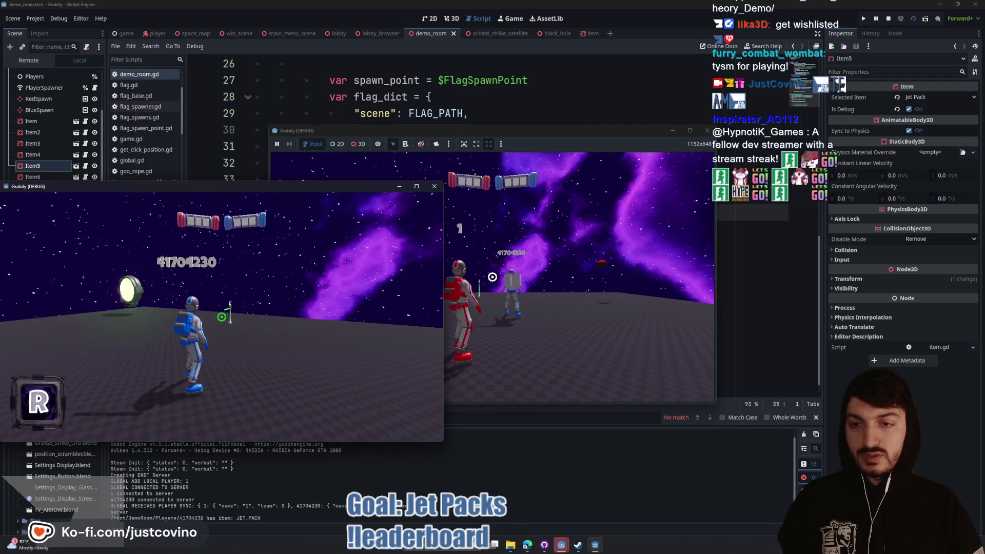
pyautogui.press('F8')
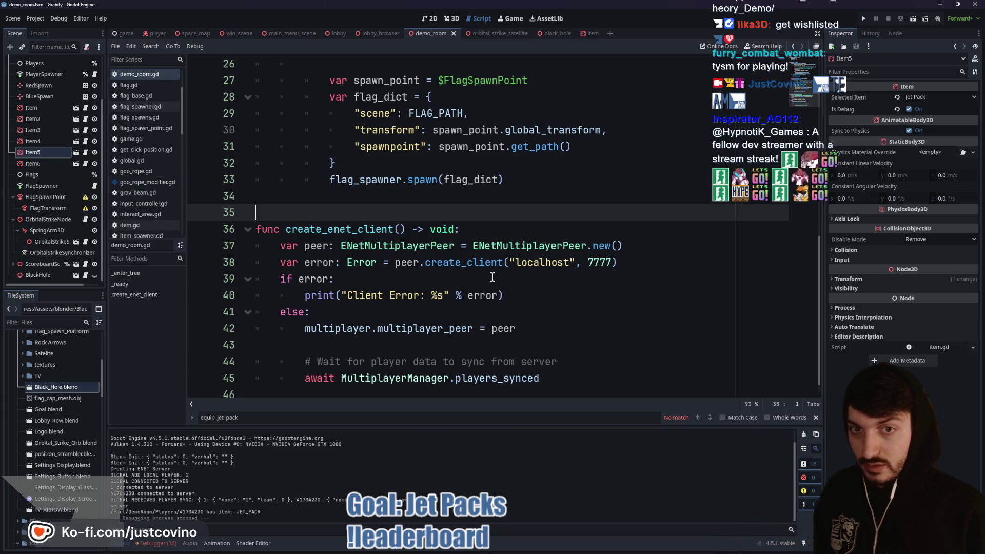
# Step: Delete the '#' on line 459 to restore the server check, then rerun the demo room
pyautogui.scroll(6, 329, 193)
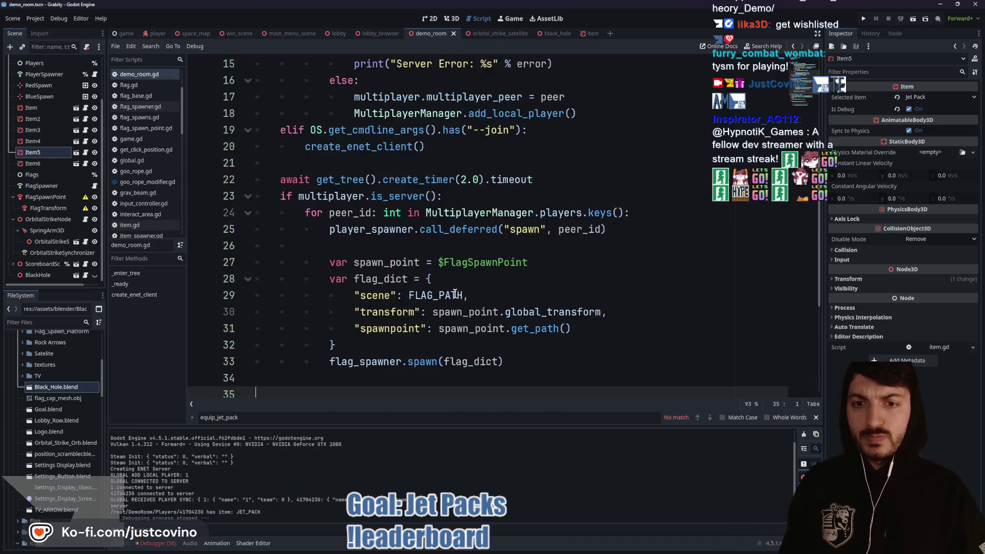
pyautogui.click(157, 33)
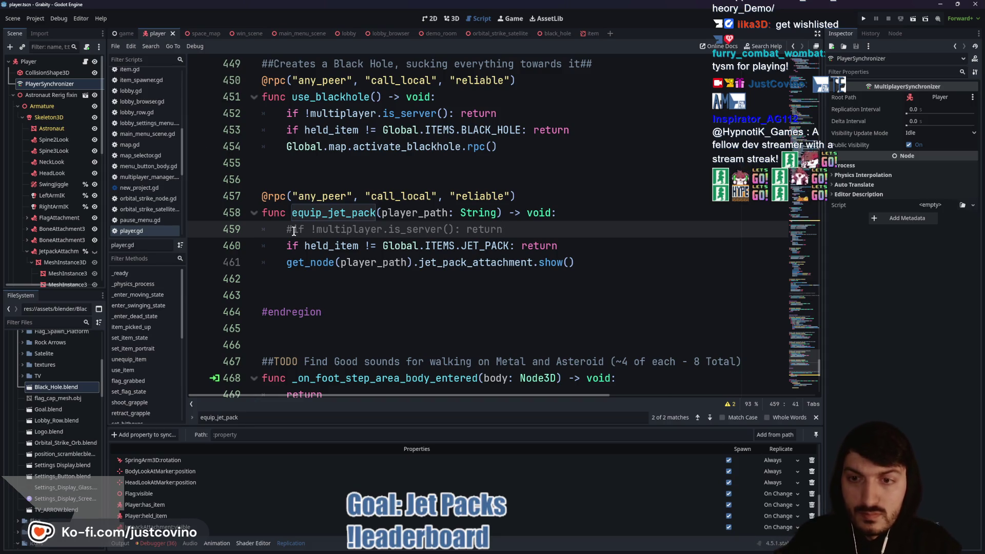
pyautogui.press('BackSpace')
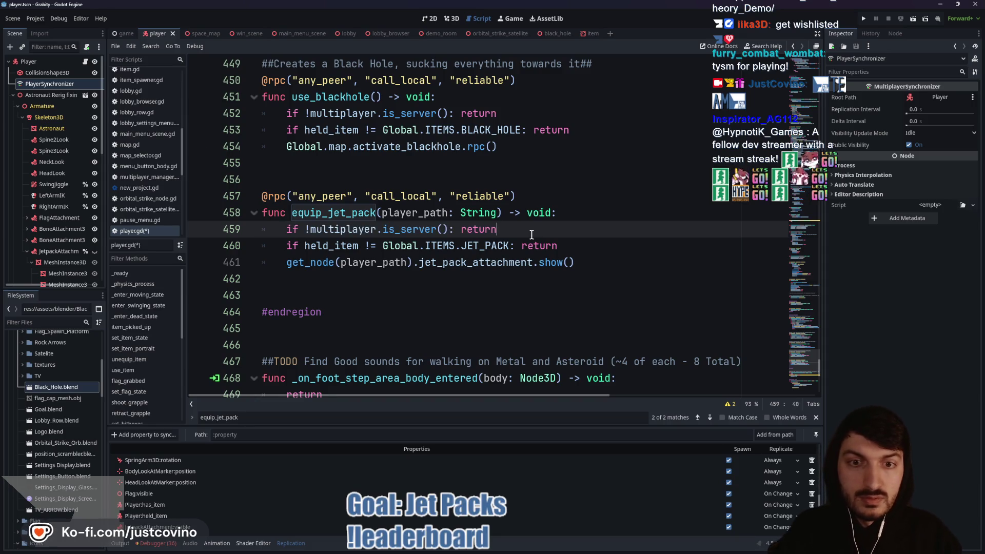
pyautogui.click(431, 33)
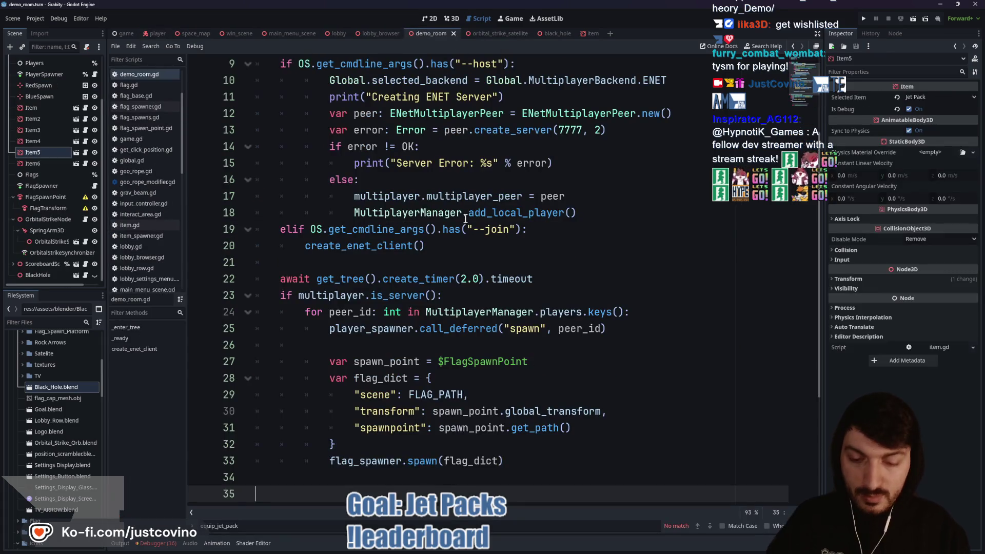
pyautogui.press('F5')
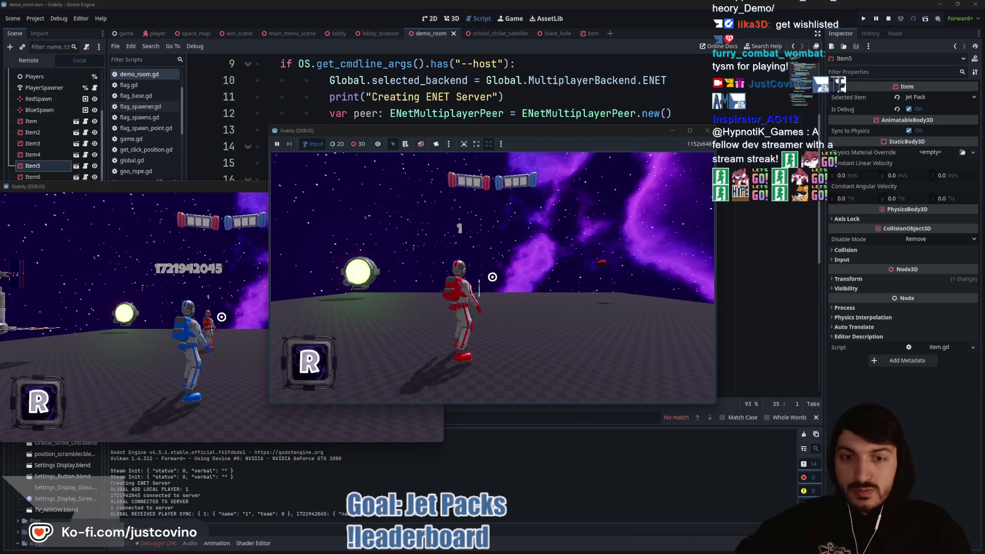
# Step: Move the red player, fly it upward with repeated jet pack thrusts, then stop with F8
pyautogui.press('w')
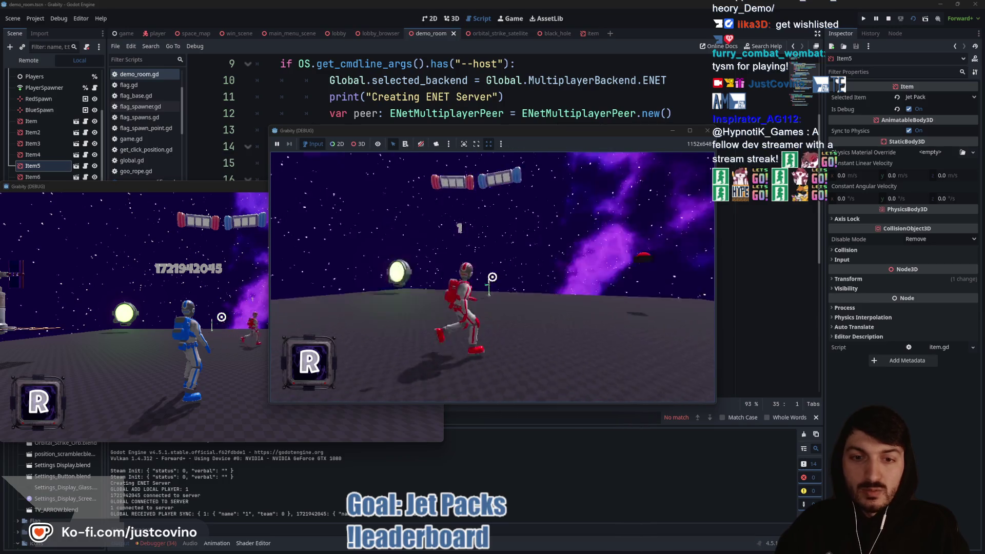
pyautogui.press('w')
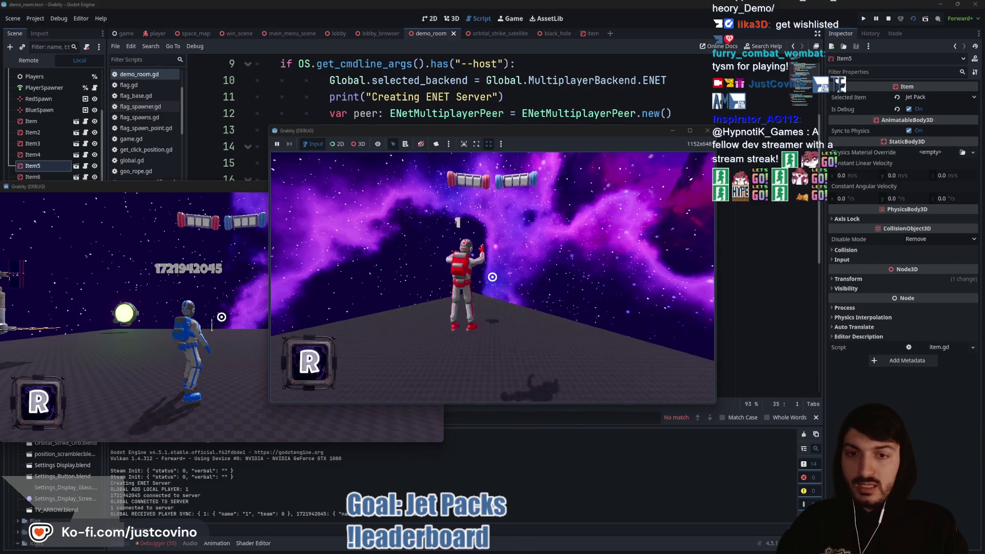
pyautogui.press('r')
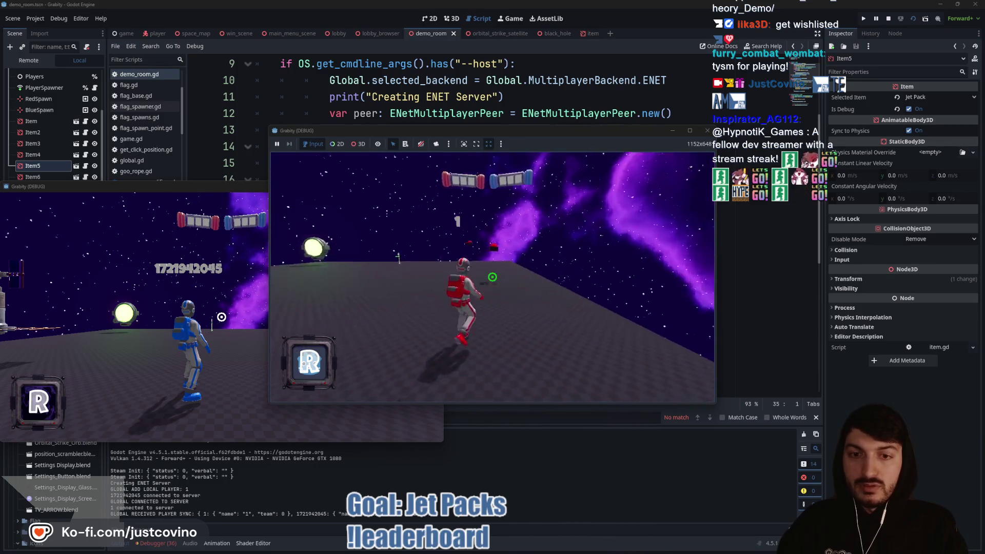
pyautogui.press('w')
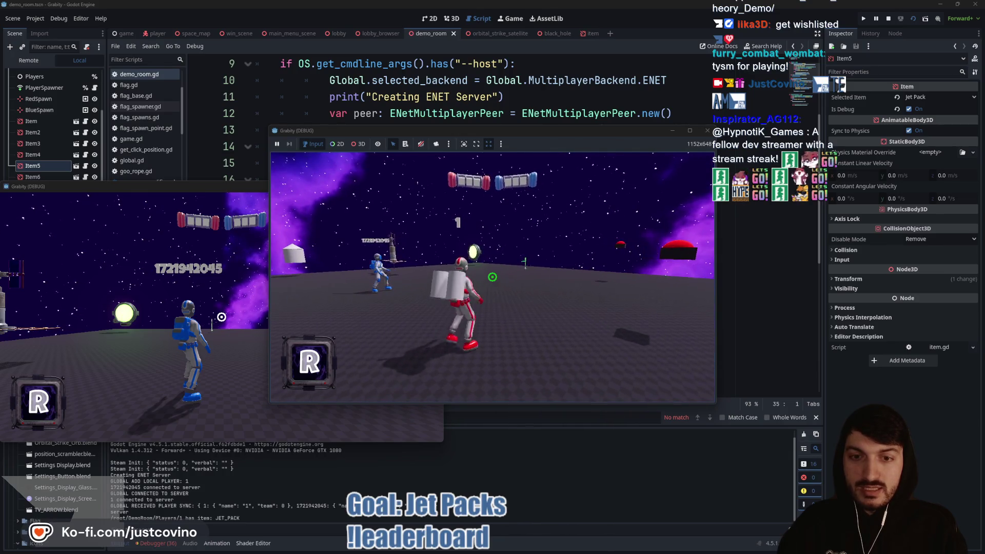
pyautogui.press('space')
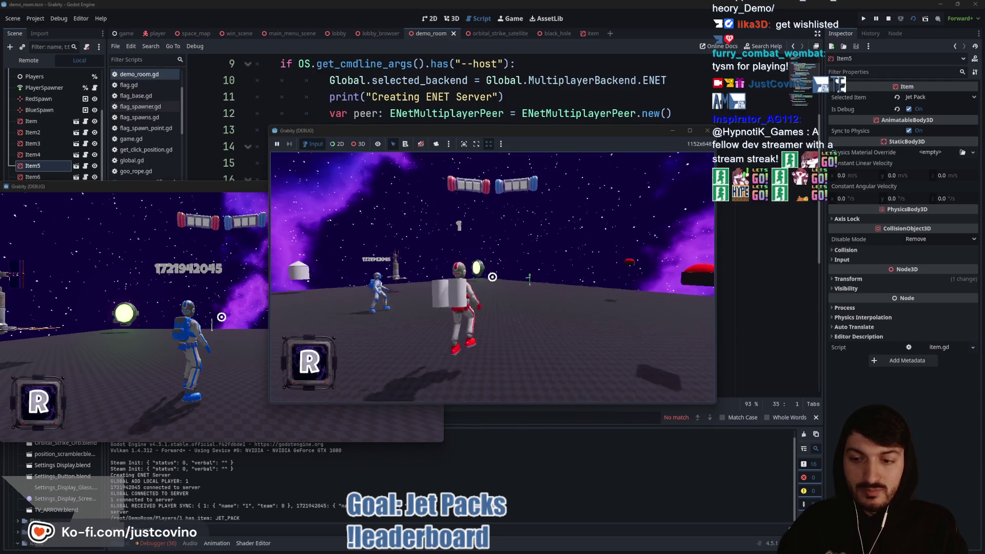
pyautogui.press('space')
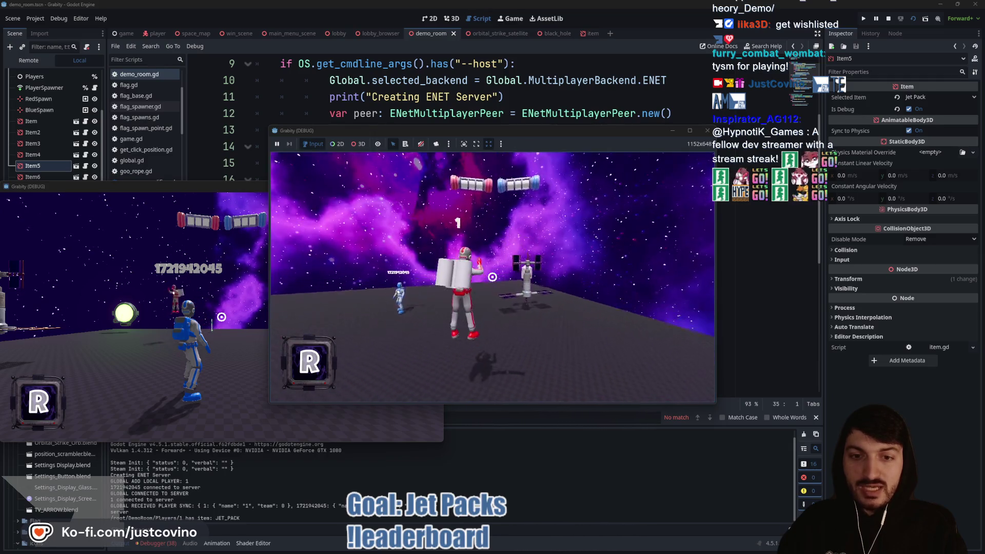
pyautogui.press('space')
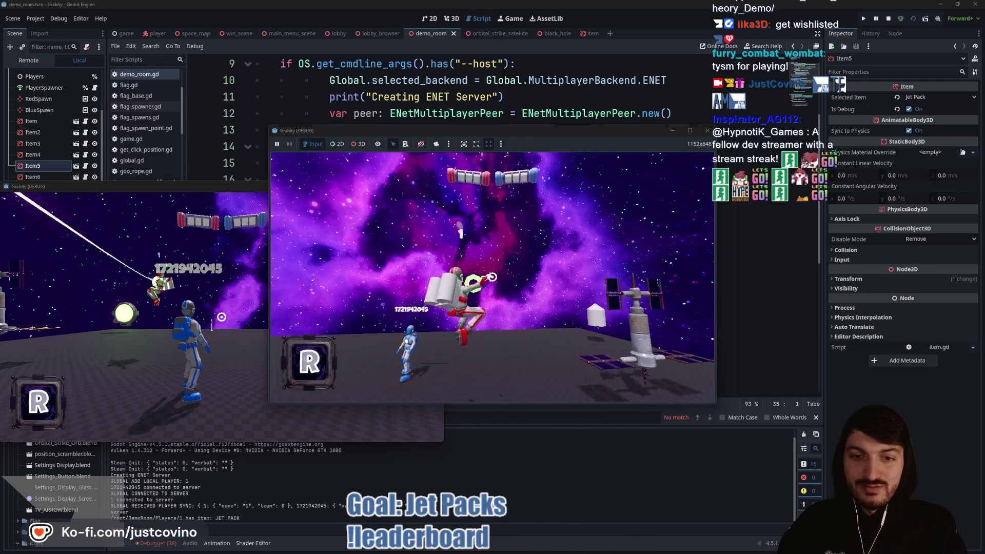
pyautogui.press('space')
pyautogui.press('space')
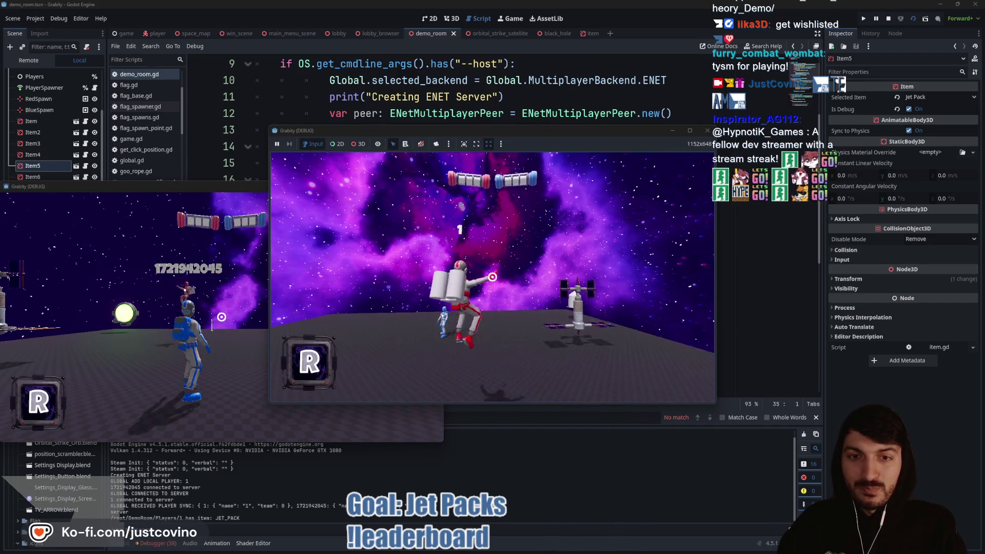
pyautogui.press('F8')
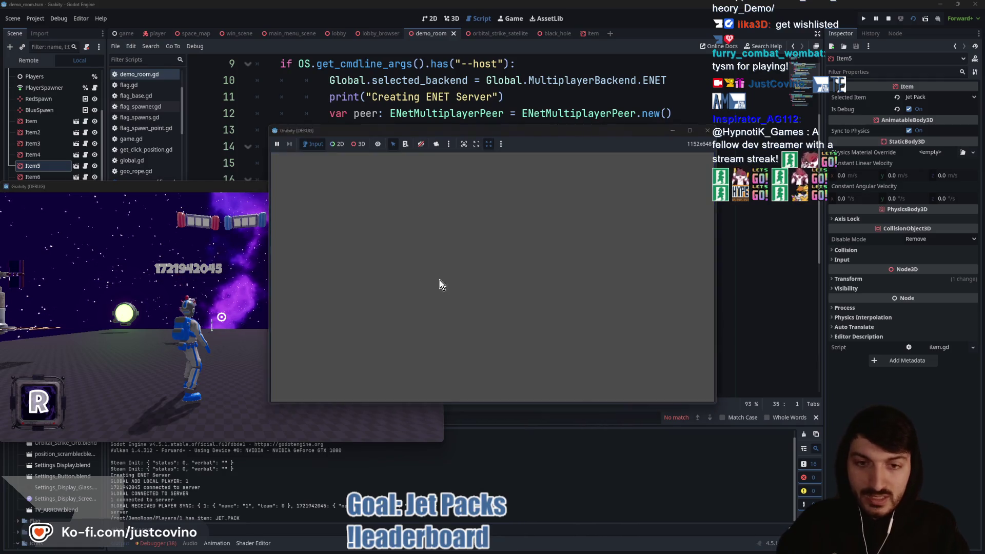
# Step: Switch to player.gd, dismiss the search results, and scroll to the Handle jump section near line 130
pyautogui.scroll(3, 437, 276)
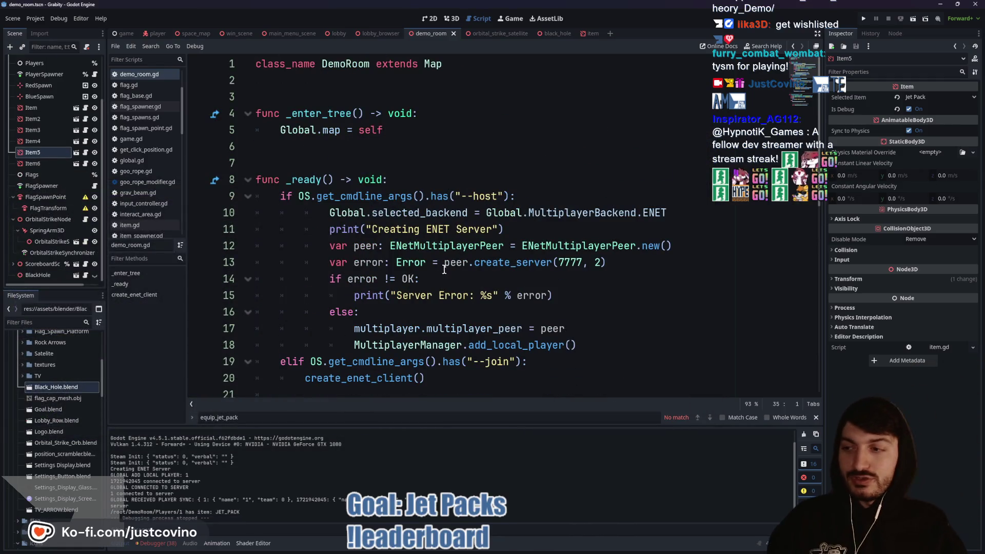
pyautogui.click(154, 33)
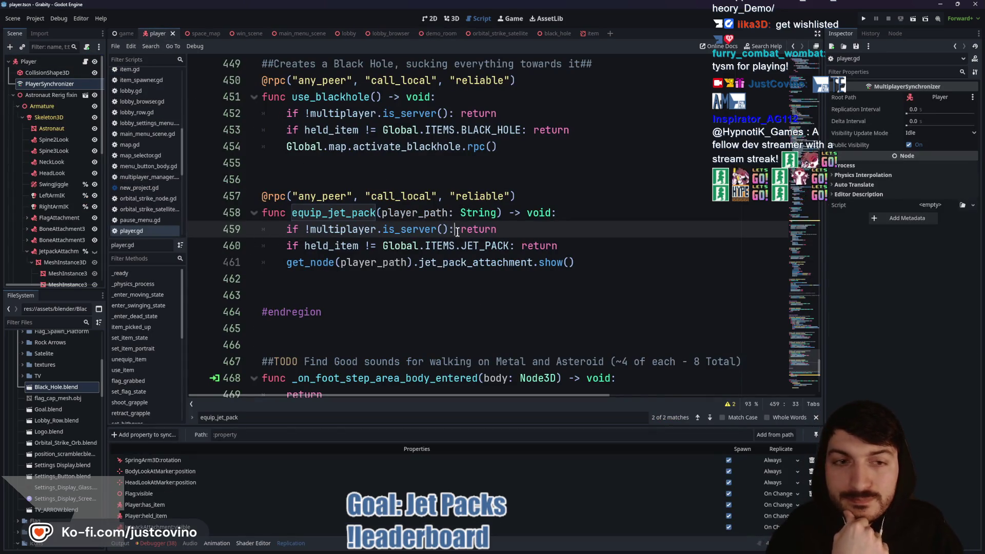
pyautogui.press('Escape')
pyautogui.scroll(10, 483, 299)
pyautogui.scroll(20, 483, 299)
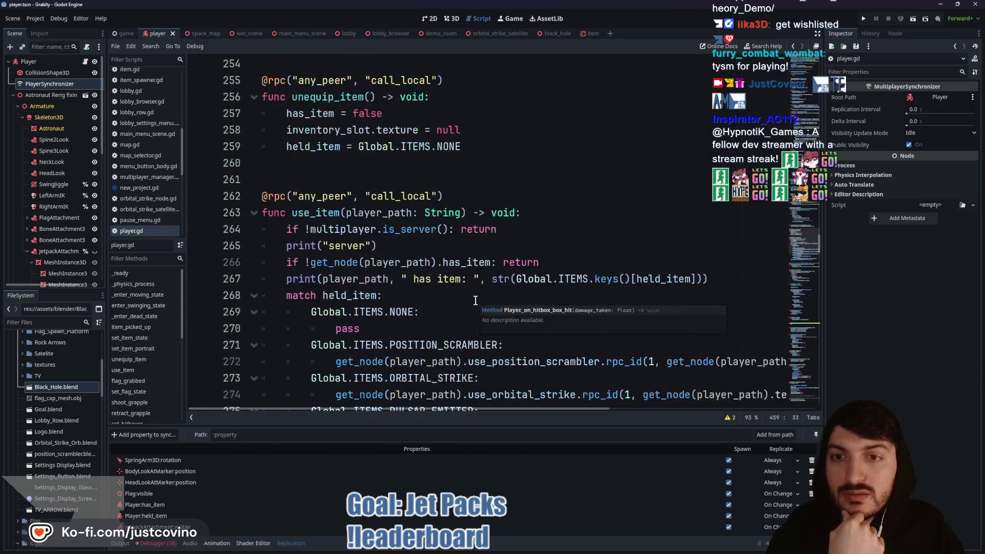
pyautogui.scroll(-1, 474, 300)
pyautogui.scroll(20, 472, 300)
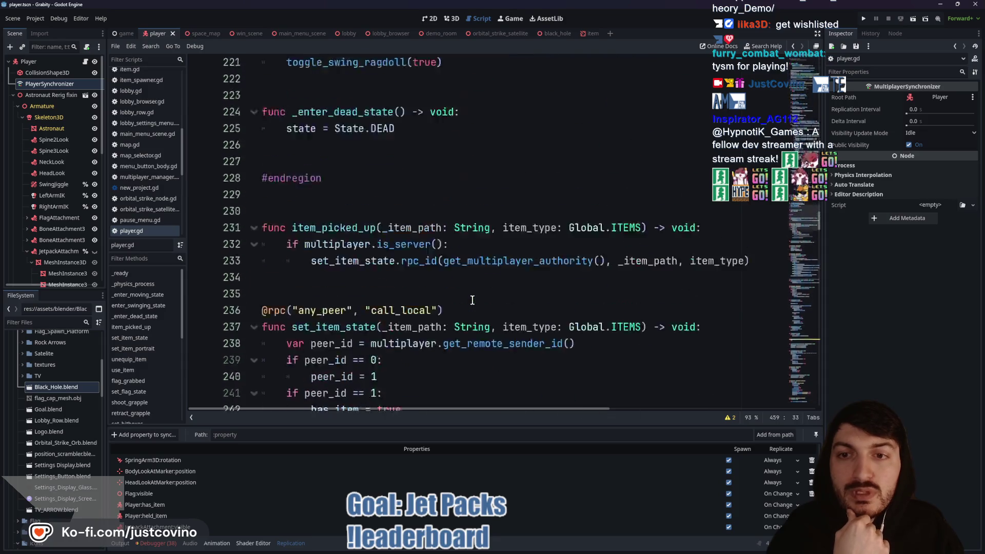
pyautogui.scroll(3, 472, 300)
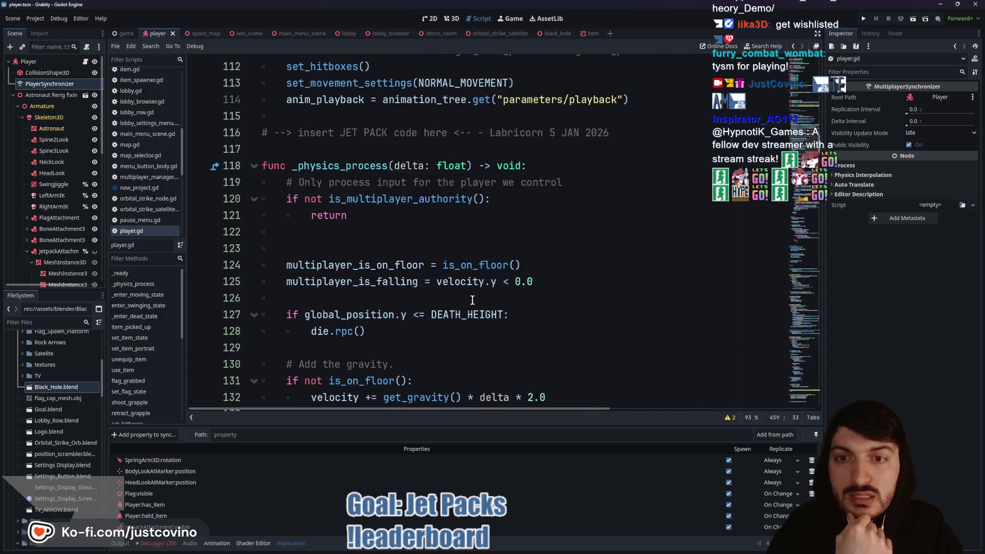
pyautogui.scroll(-1, 472, 301)
pyautogui.scroll(-4, 447, 249)
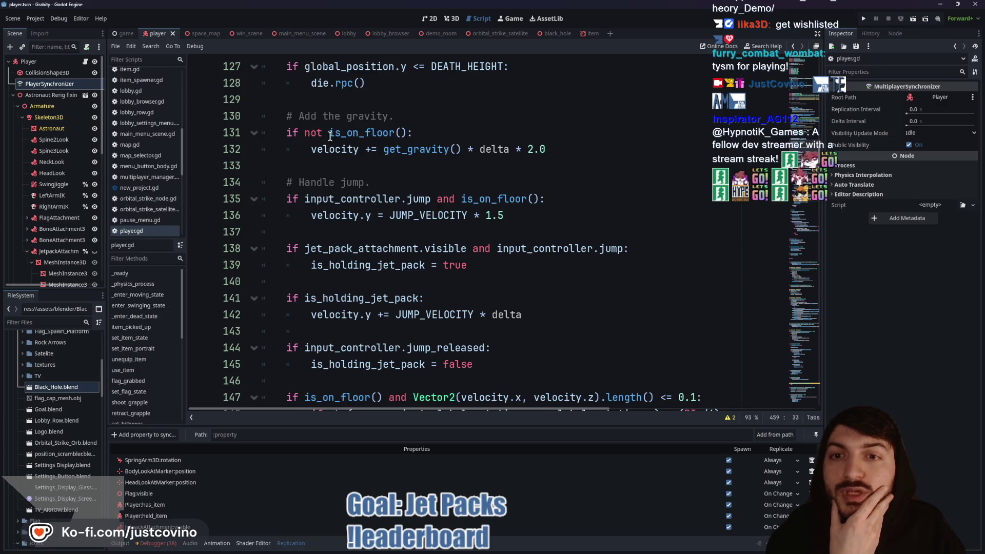
pyautogui.scroll(-1, 357, 172)
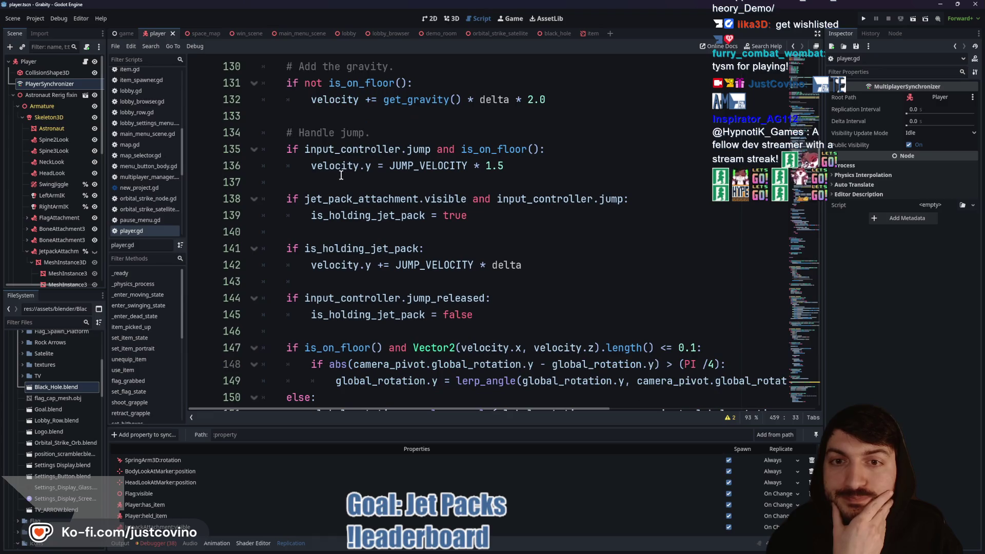
# Step: Inspect input_controller, jet_pack_attachment and jump in the jet pack code on lines 135–138
pyautogui.doubleClick(363, 150)
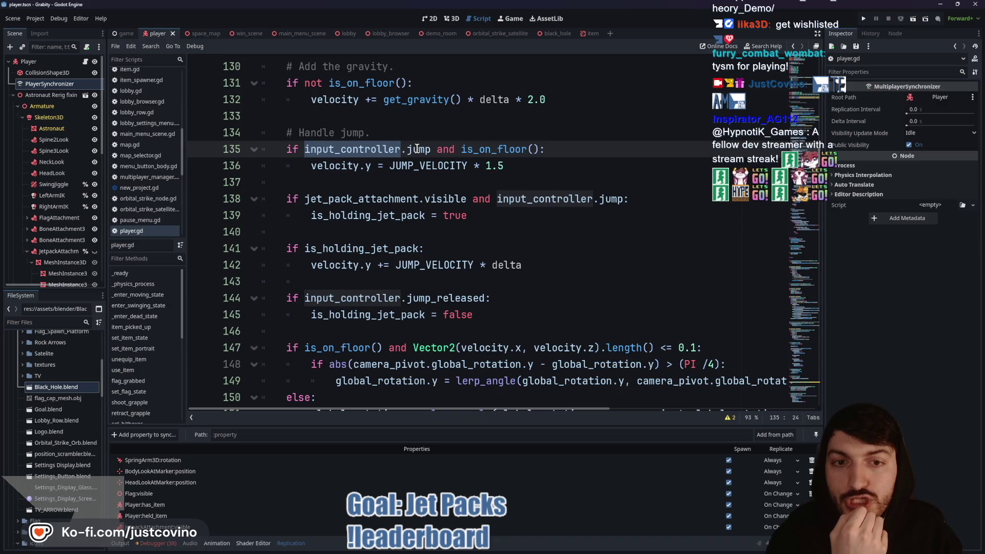
pyautogui.moveTo(417, 148)
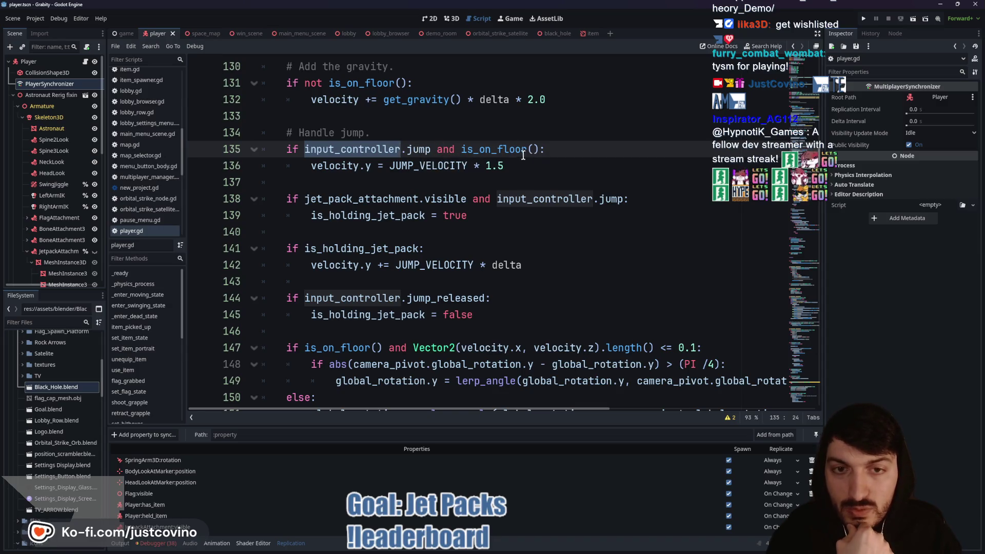
pyautogui.moveTo(325, 167)
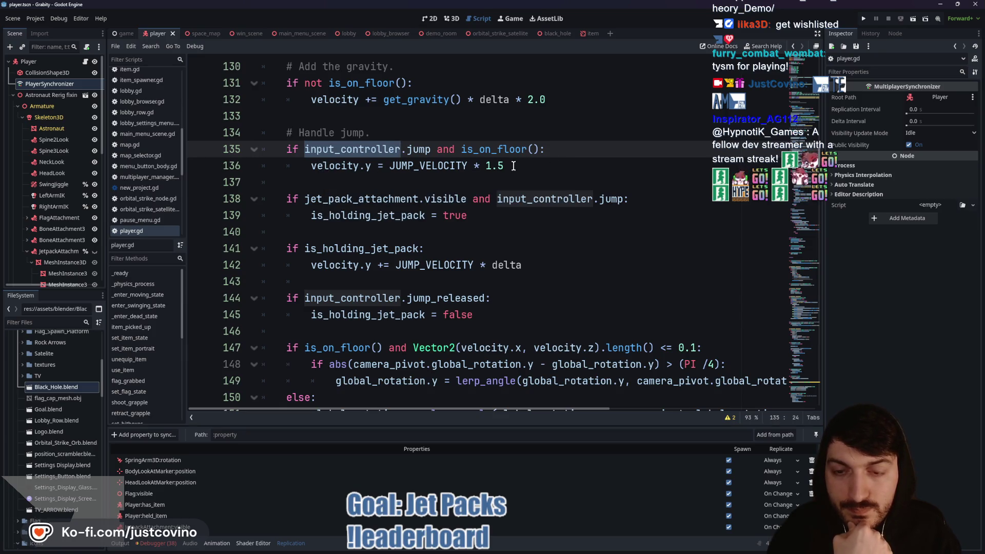
pyautogui.scroll(-1, 510, 190)
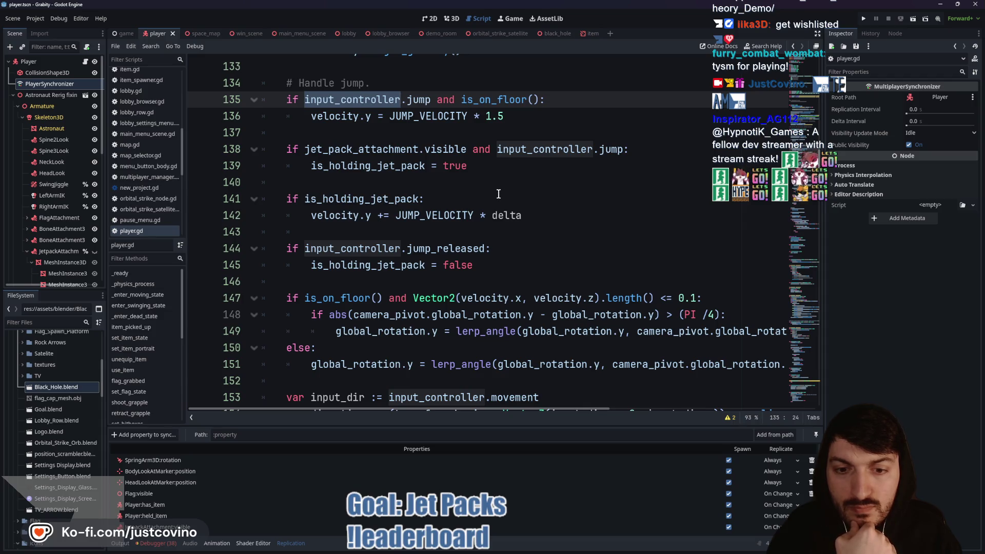
pyautogui.scroll(-1, 497, 193)
pyautogui.scroll(1, 497, 193)
pyautogui.scroll(1, 487, 195)
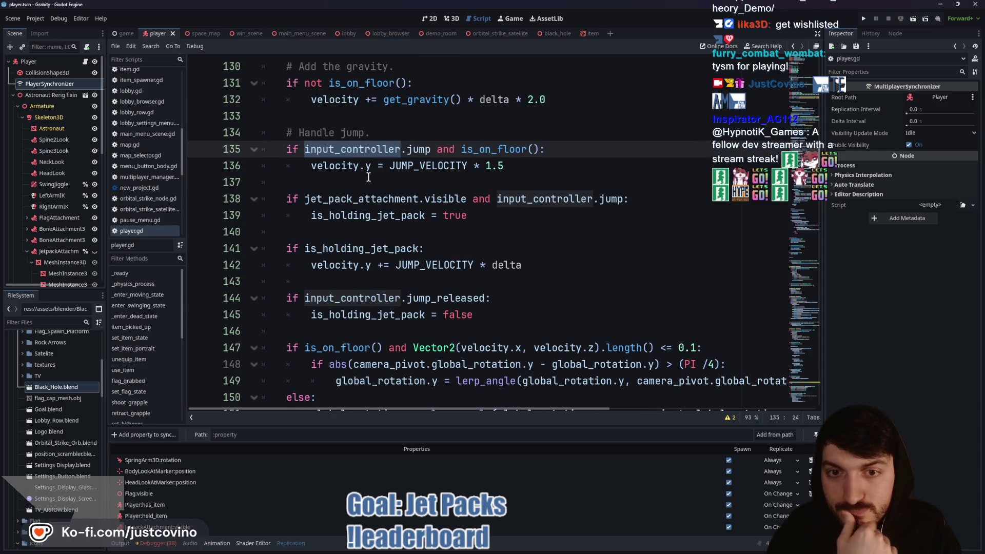
pyautogui.doubleClick(369, 201)
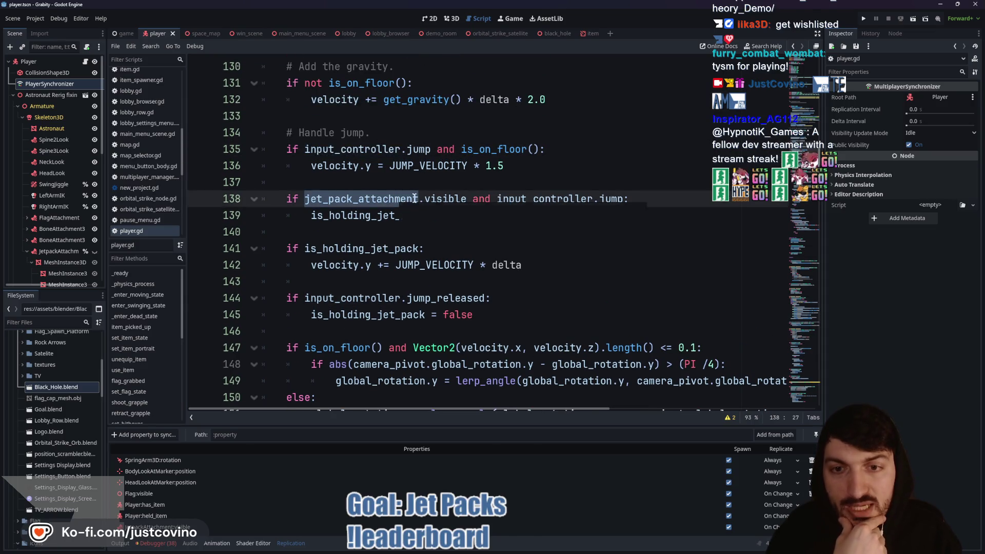
pyautogui.write('pack = true')
pyautogui.moveTo(449, 198)
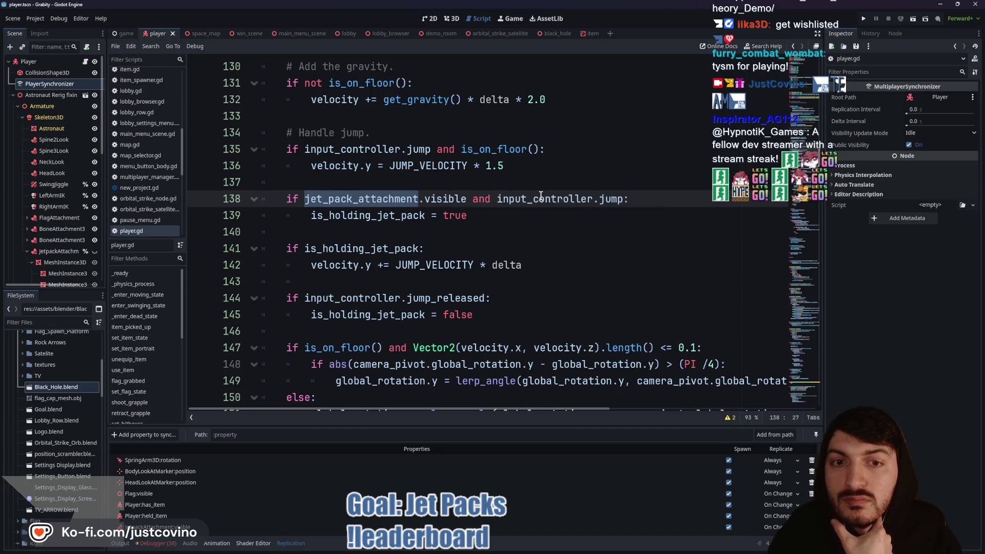
pyautogui.doubleClick(516, 199)
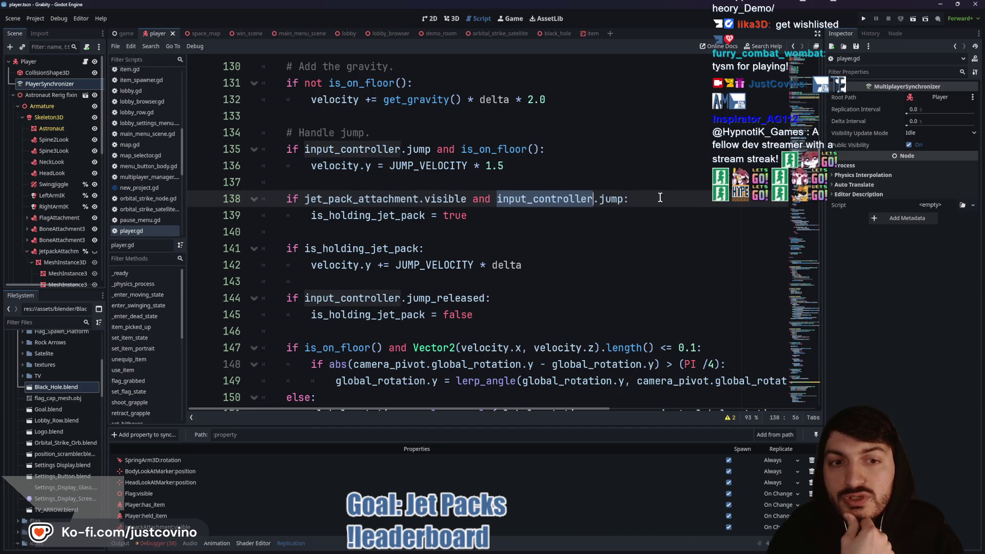
pyautogui.doubleClick(611, 198)
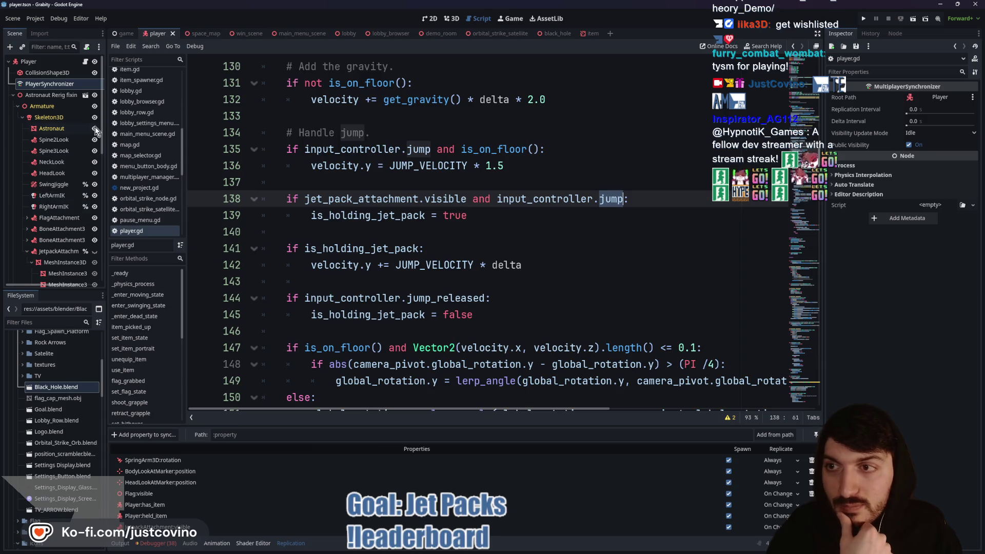
pyautogui.scroll(-10, 51, 208)
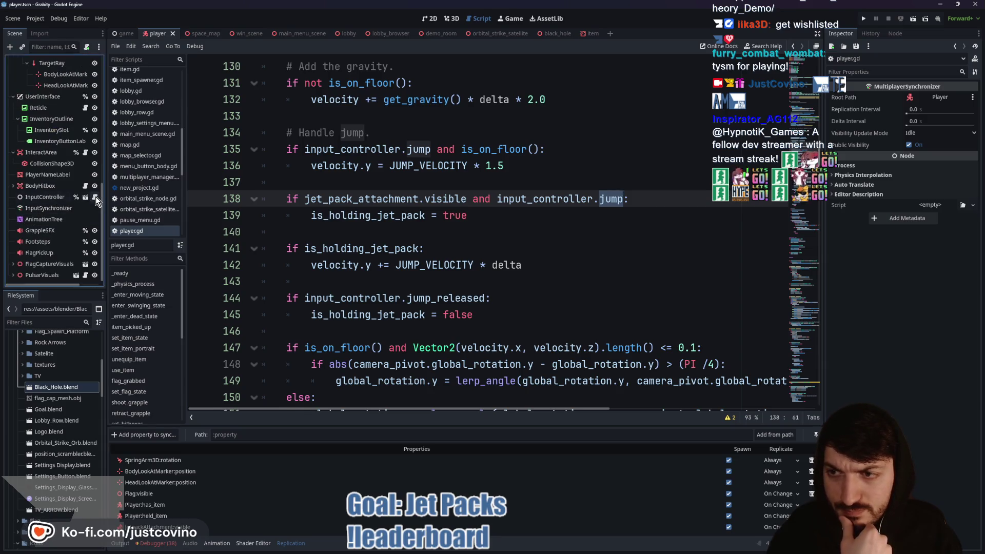
# Step: Open input_controller.gd and view the documentation for is_action_just_pressed on line 26
pyautogui.click(94, 197)
pyautogui.scroll(-2, 411, 277)
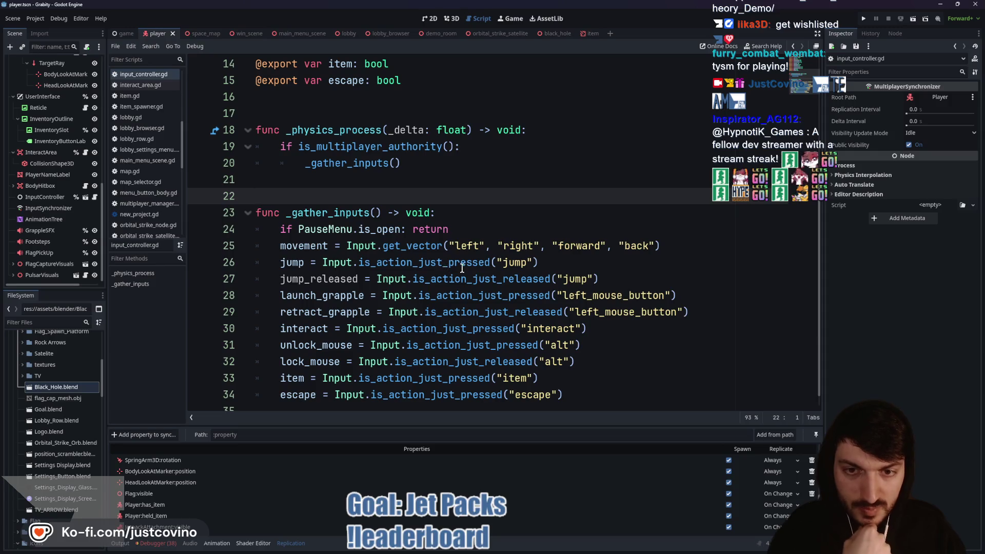
pyautogui.doubleClick(437, 263)
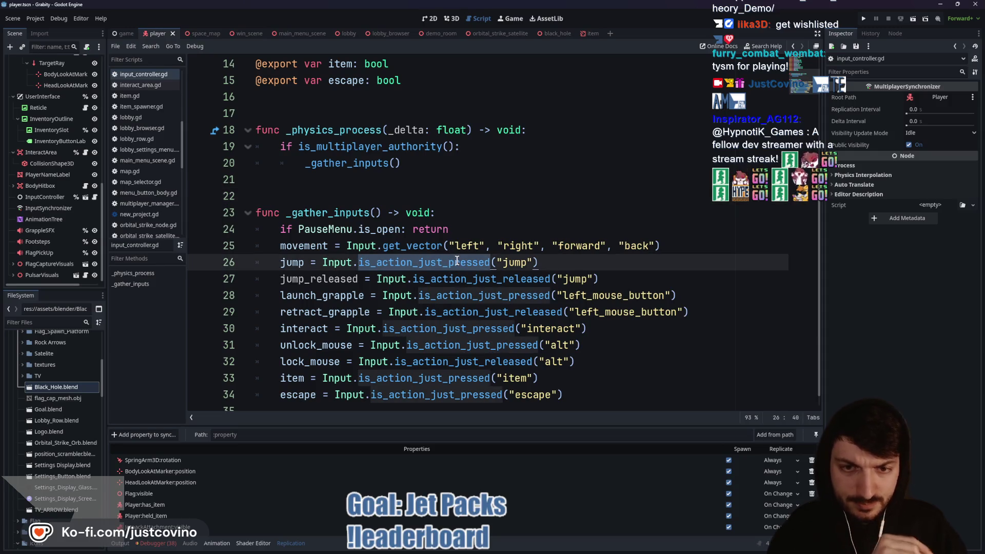
pyautogui.moveTo(457, 261)
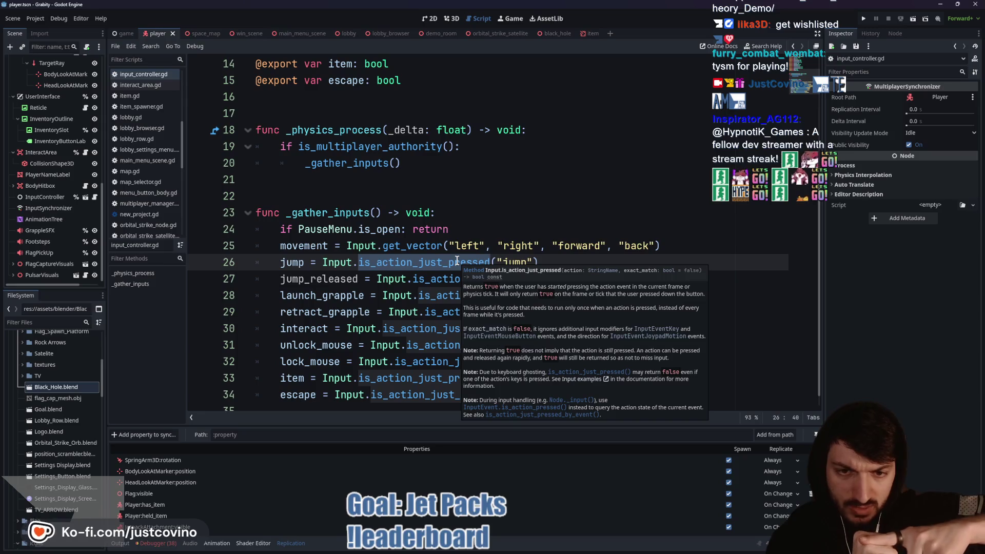
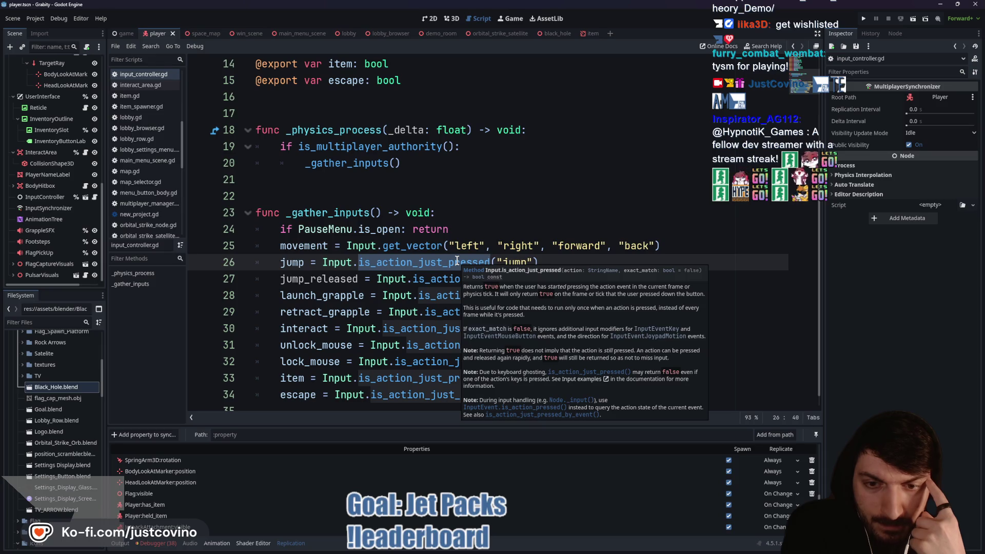
# Step: Change line 26's jump check to is_action_pressed, save, and run the demo room with F5
pyautogui.press('Left')
pyautogui.press('Left')
pyautogui.press('Left')
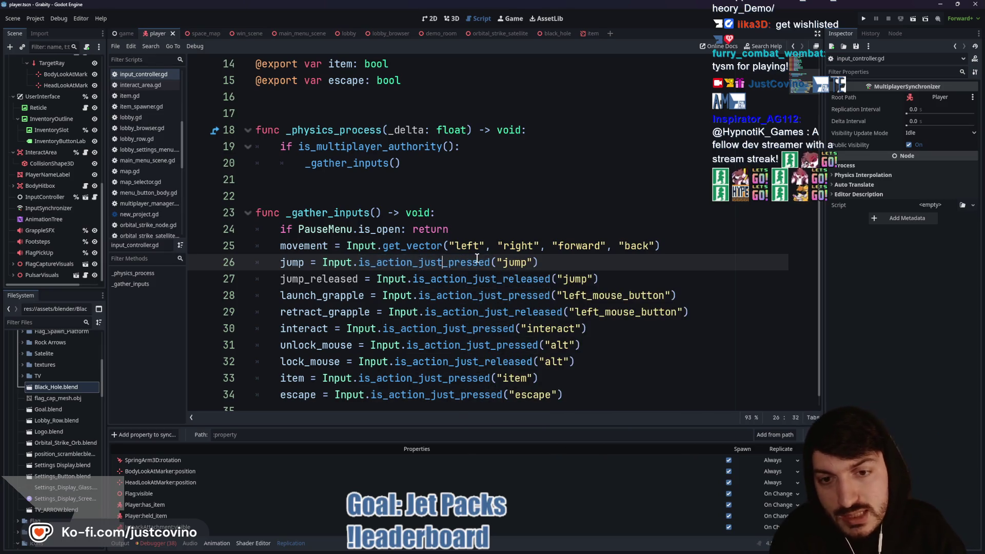
pyautogui.press('BackSpace')
pyautogui.press('BackSpace')
pyautogui.press('BackSpace')
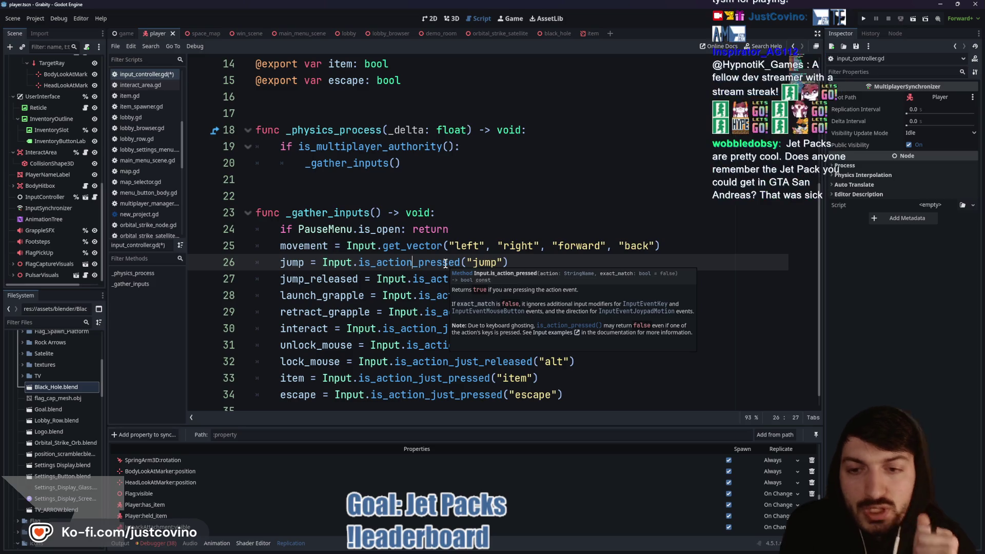
pyautogui.hotkey('ctrl', 's')
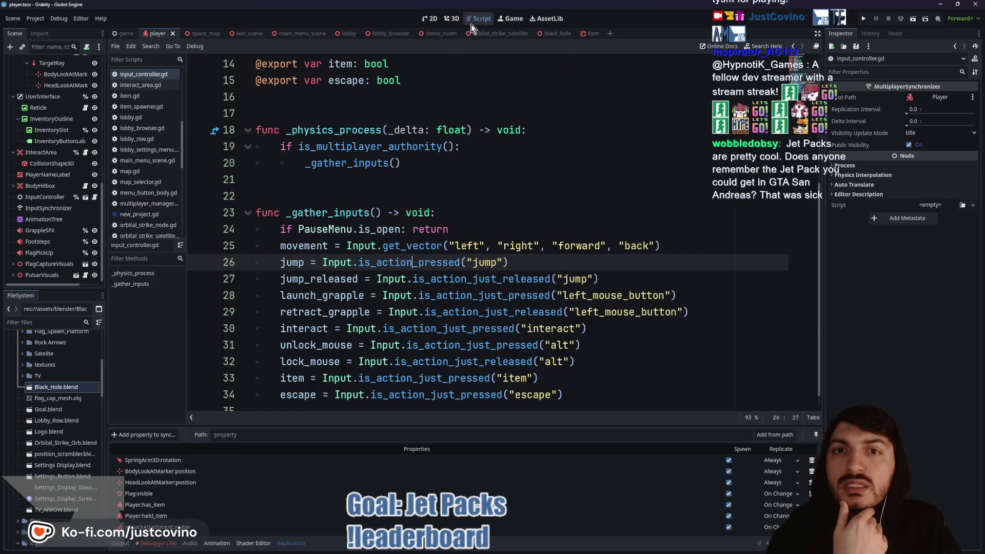
pyautogui.click(430, 34)
pyautogui.press('F5')
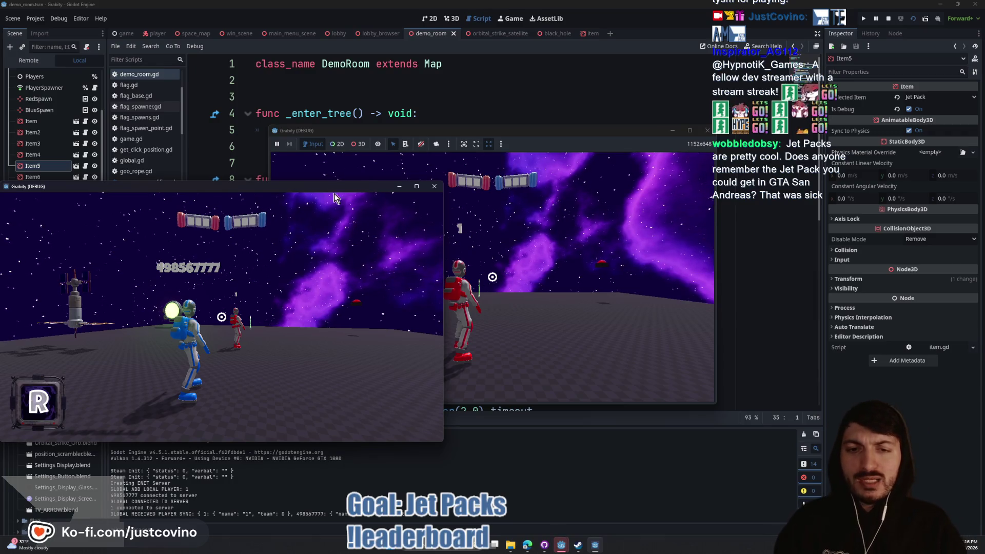
# Step: Switch between the two debug game windows, fly up with the jet pack, then stop with F8
pyautogui.click(493, 277)
pyautogui.press('super')
pyautogui.press('super')
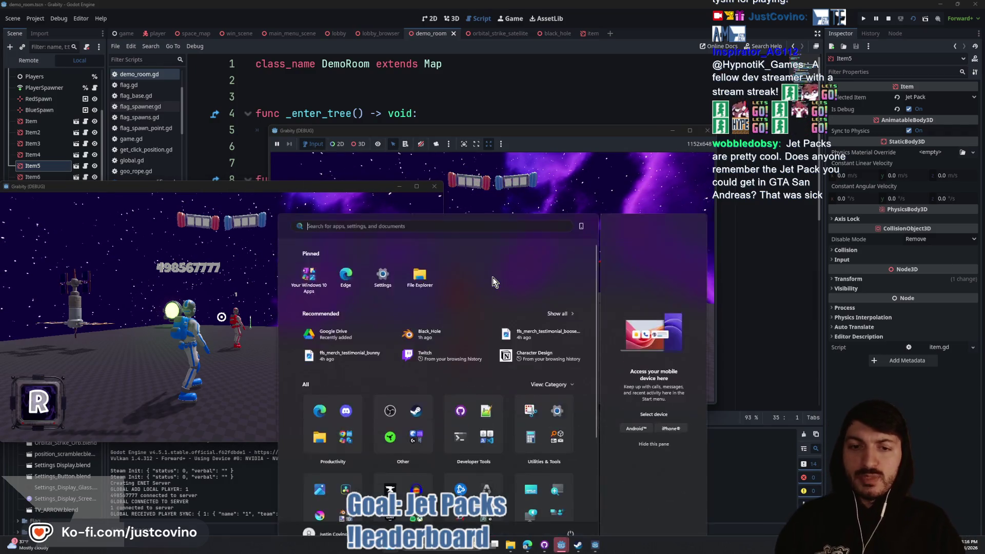
pyautogui.press('super')
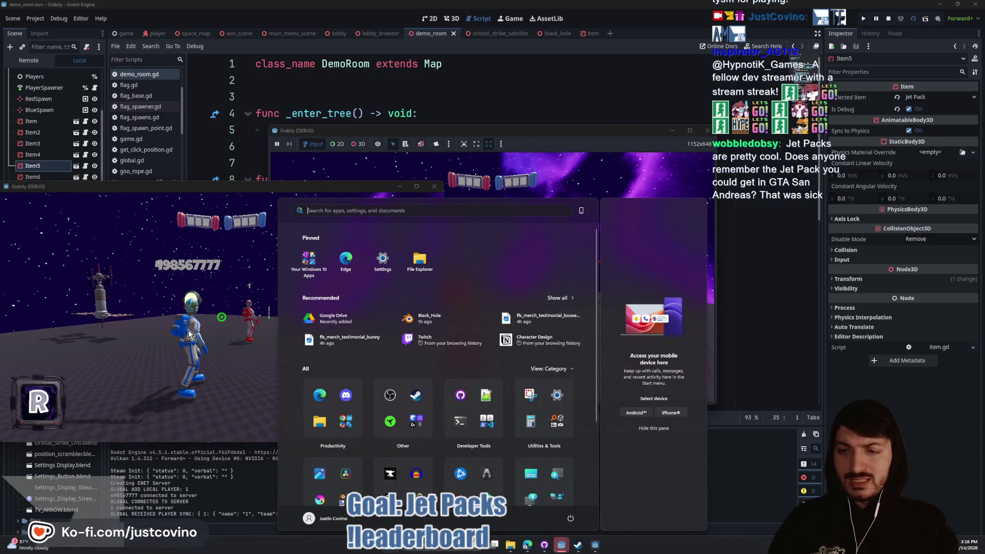
pyautogui.press('super')
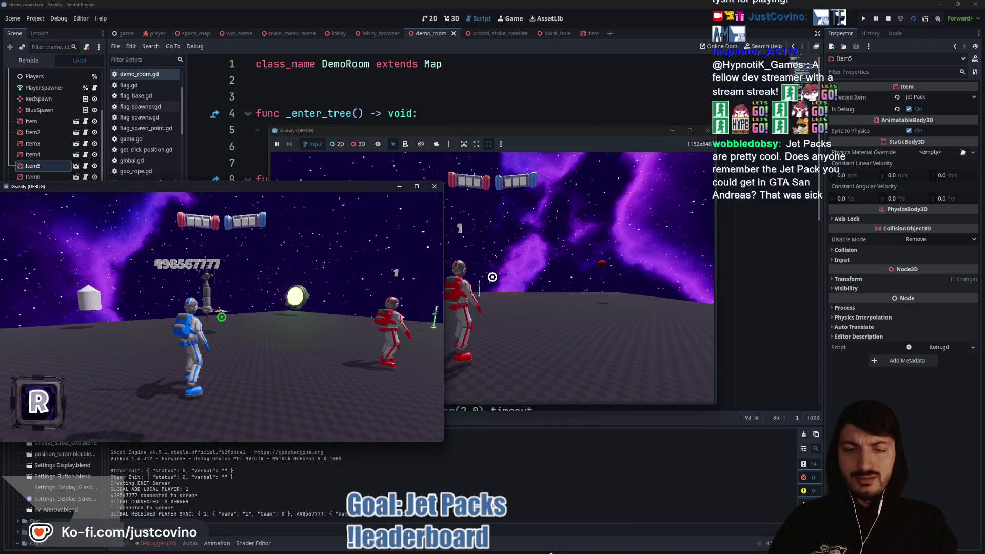
pyautogui.click(561, 550)
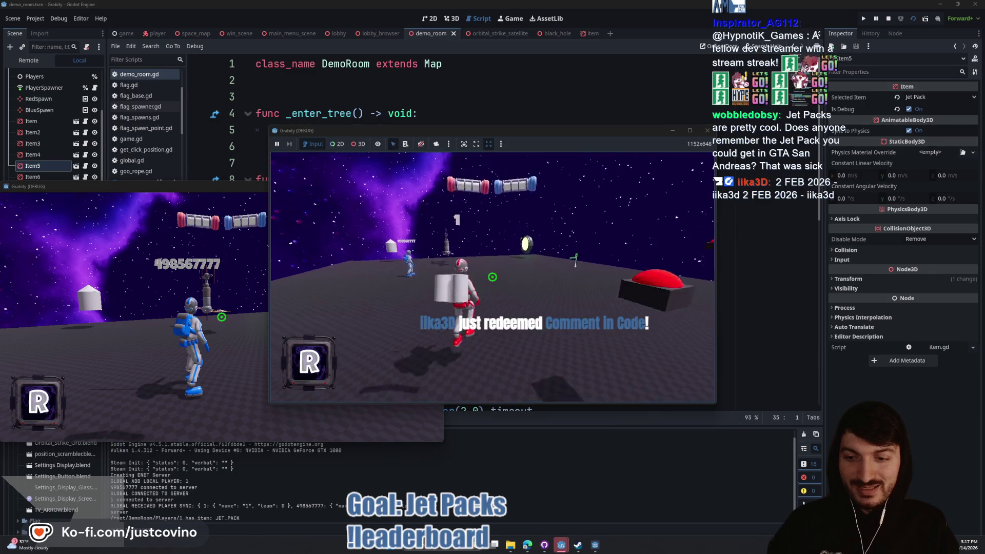
pyautogui.press('space')
pyautogui.press('F8')
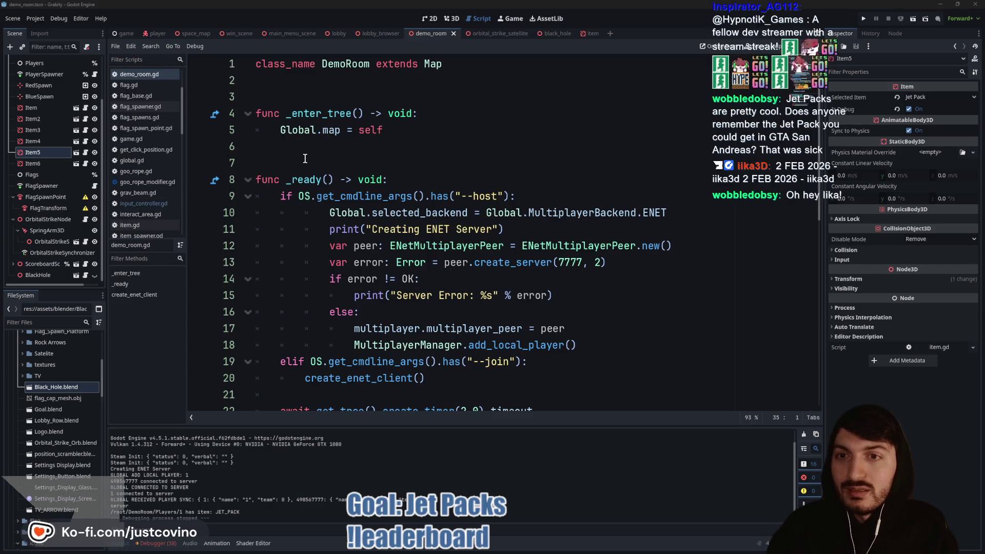
# Step: Add a comment line of viewer dates (2 FEB 2026, 14 FEB 2026) below line 2 and save demo_room.gd
pyautogui.click(284, 86)
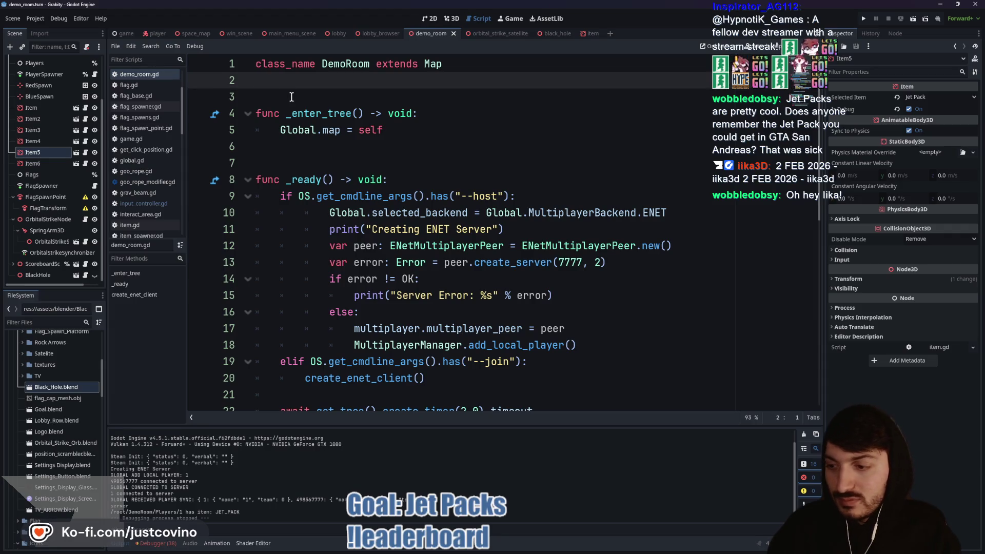
pyautogui.press('Return')
pyautogui.write('#')
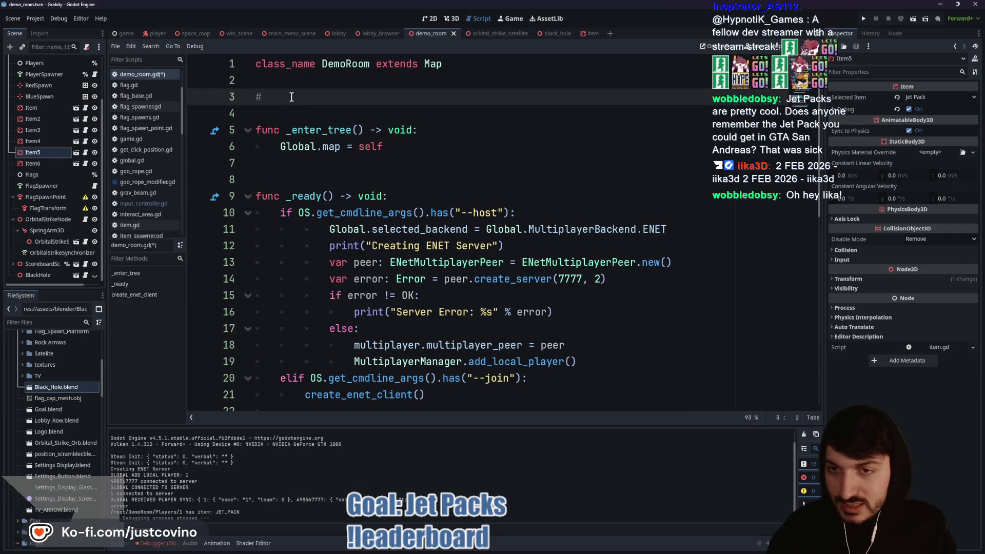
pyautogui.write('2 FEB 2026 - iika3d 2 FEB 2026 - iika3d - 14 F')
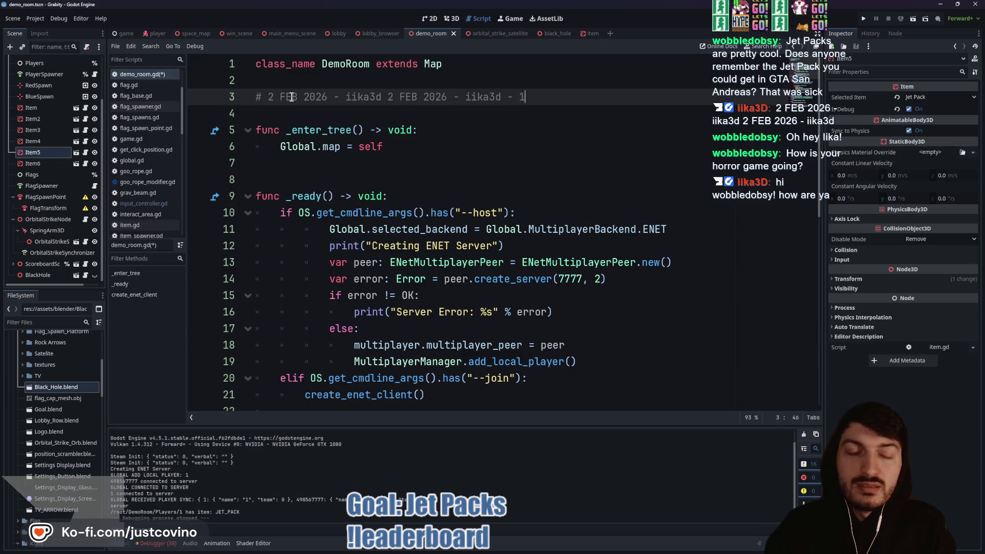
pyautogui.write('EB 2026 iika3D')
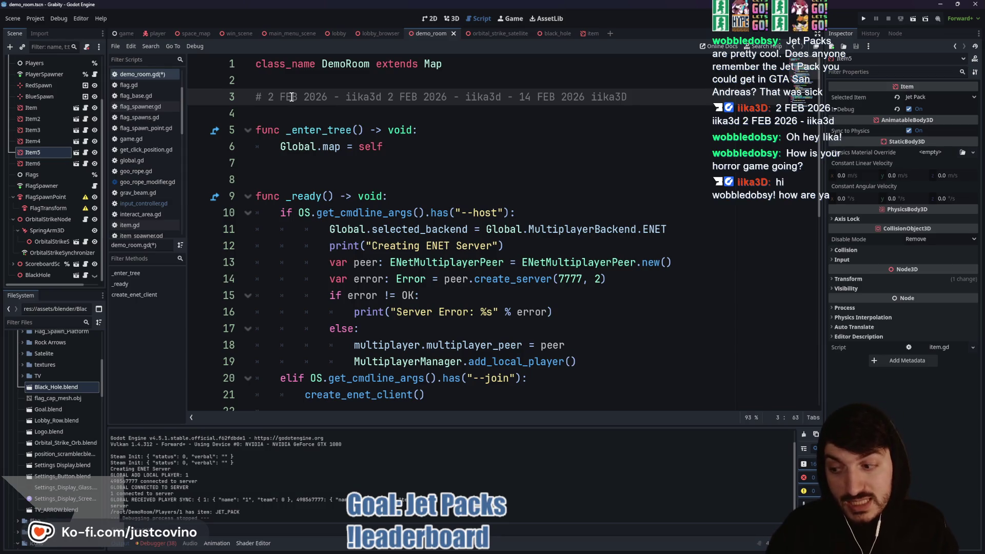
pyautogui.click(506, 128)
pyautogui.hotkey('ctrl', 's')
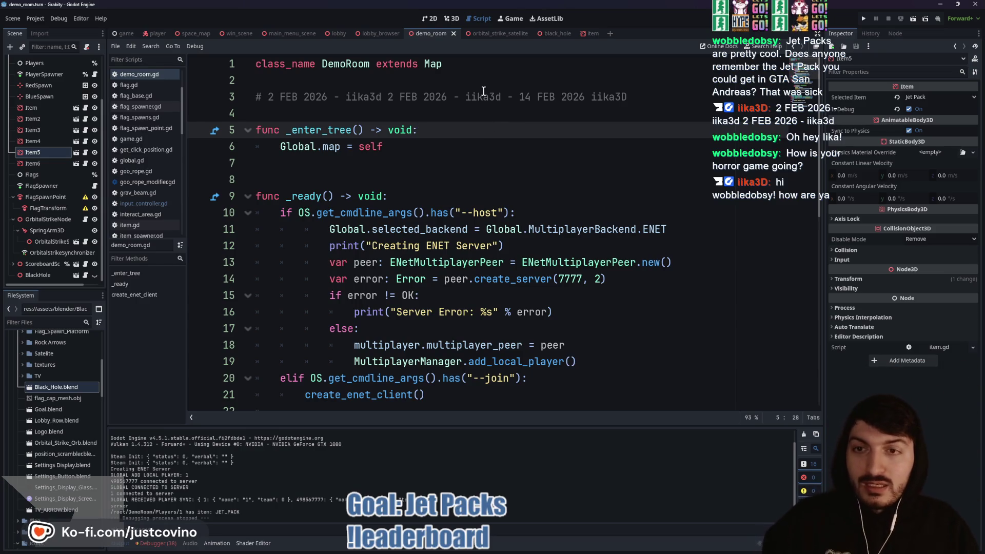
# Step: Switch to the player.gd script
pyautogui.click(370, 115)
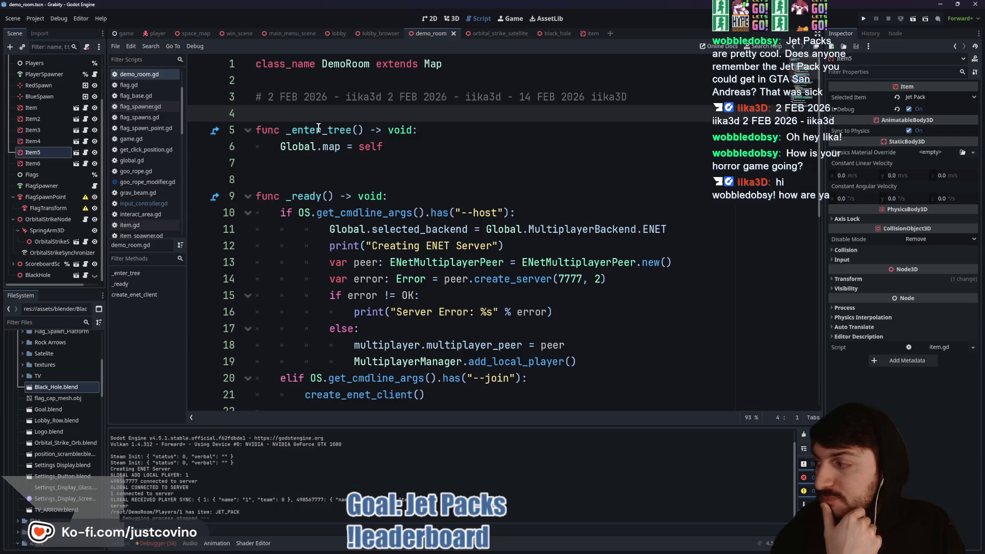
pyautogui.moveTo(319, 127)
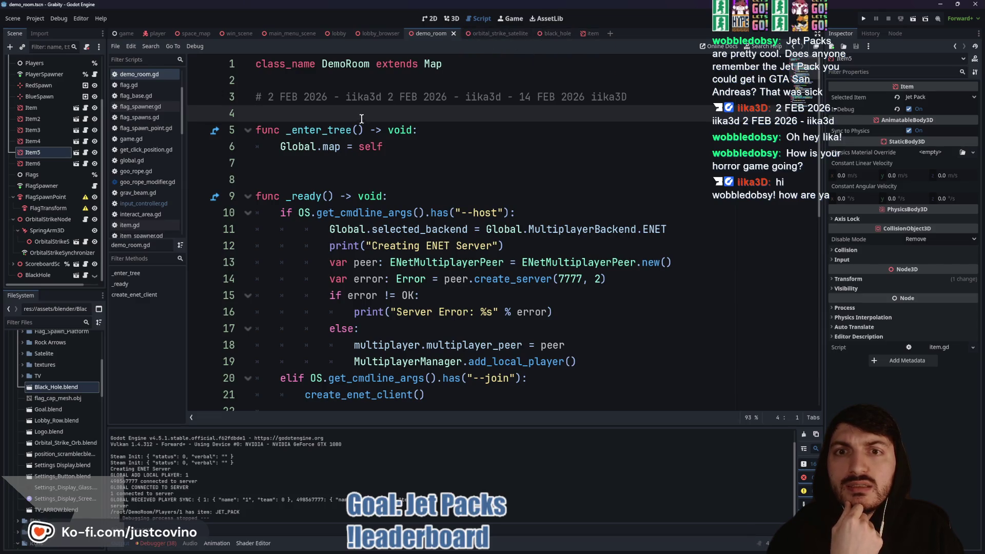
pyautogui.click(156, 33)
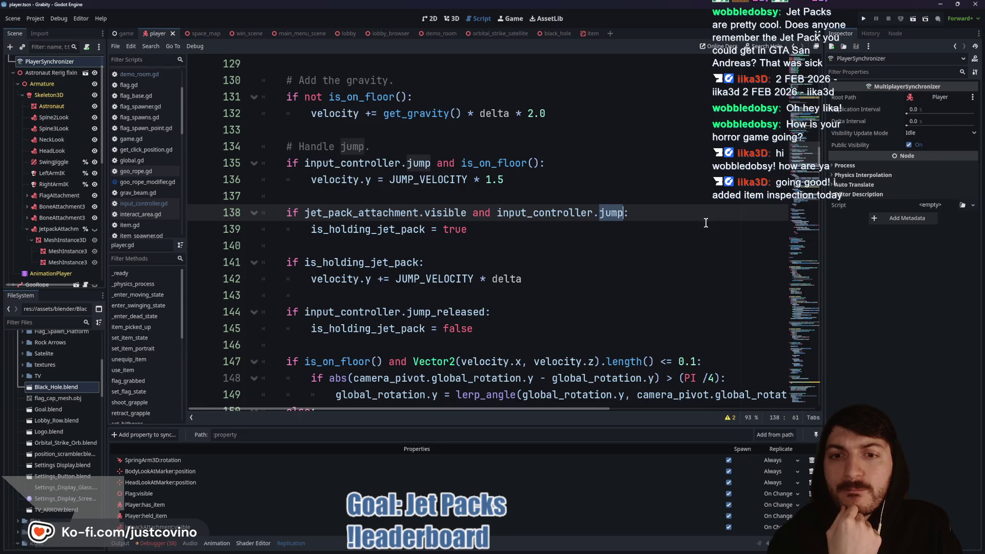
# Step: Give is_holding_jet_pack a setter that assigns the value and prints it, then save player.gd
pyautogui.click(494, 234)
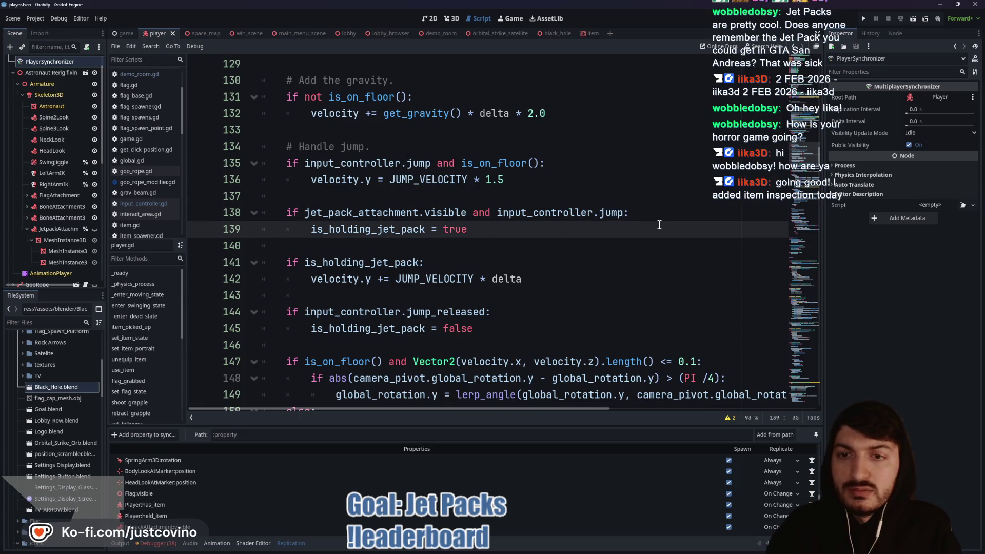
pyautogui.scroll(15, 519, 274)
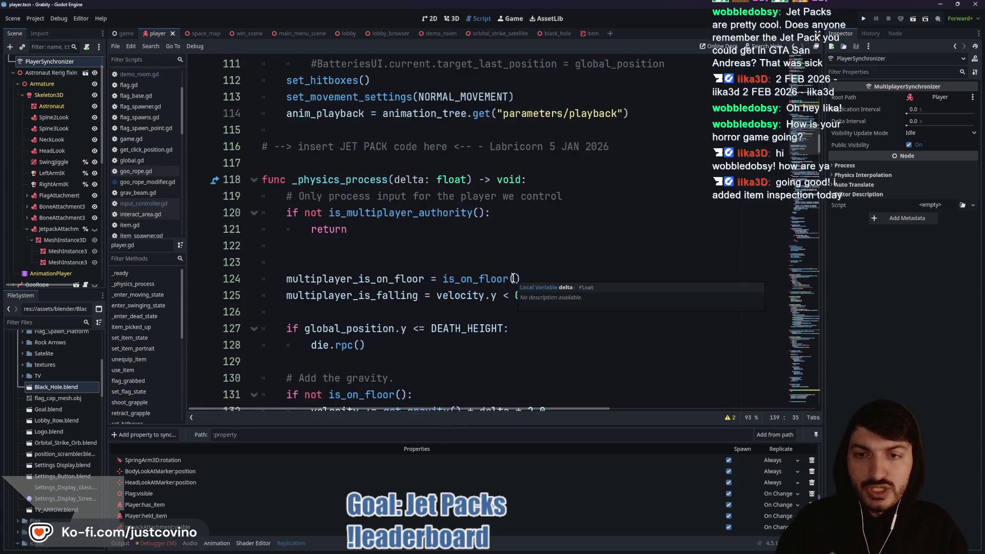
pyautogui.scroll(11, 458, 285)
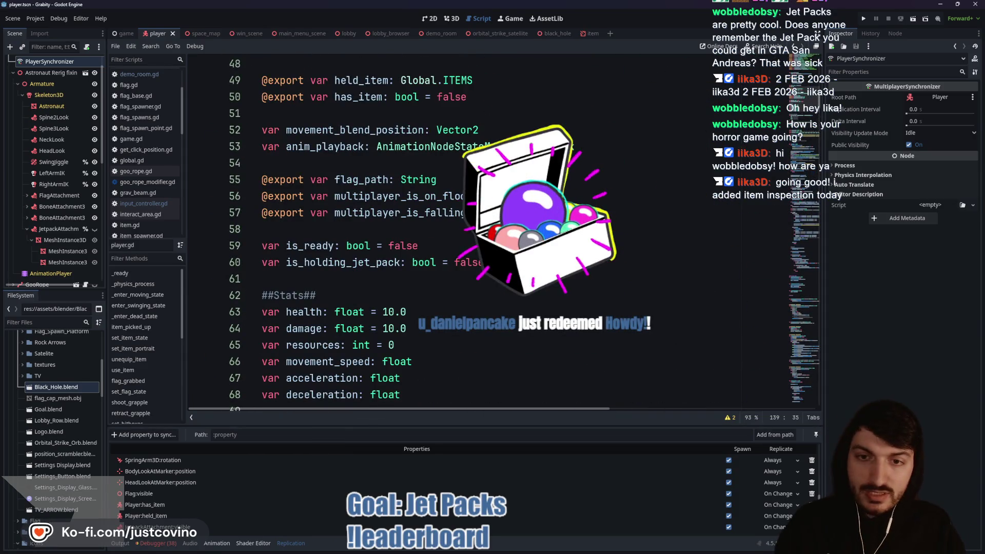
pyautogui.click(493, 262)
pyautogui.write(':')
pyautogui.press('Return')
pyautogui.write('se')
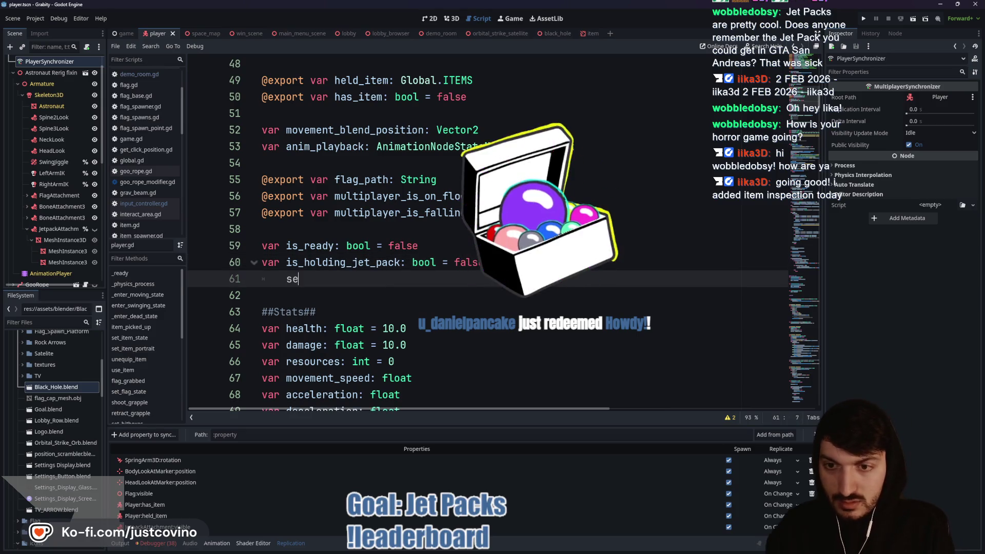
pyautogui.write('t(value):')
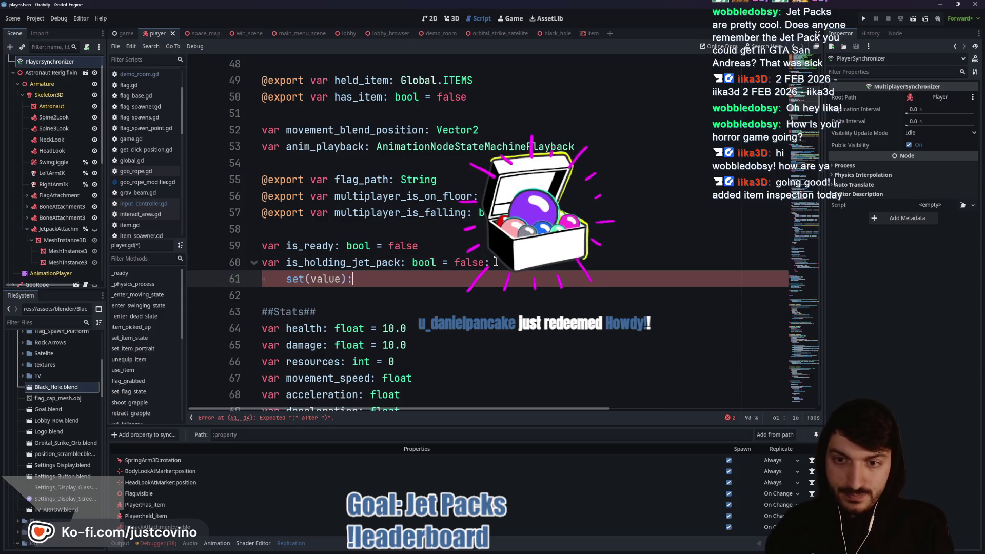
pyautogui.press('Return')
pyautogui.write('is_')
pyautogui.press('Return')
pyautogui.write('= value')
pyautogui.press('Return')
pyautogui.write('p')
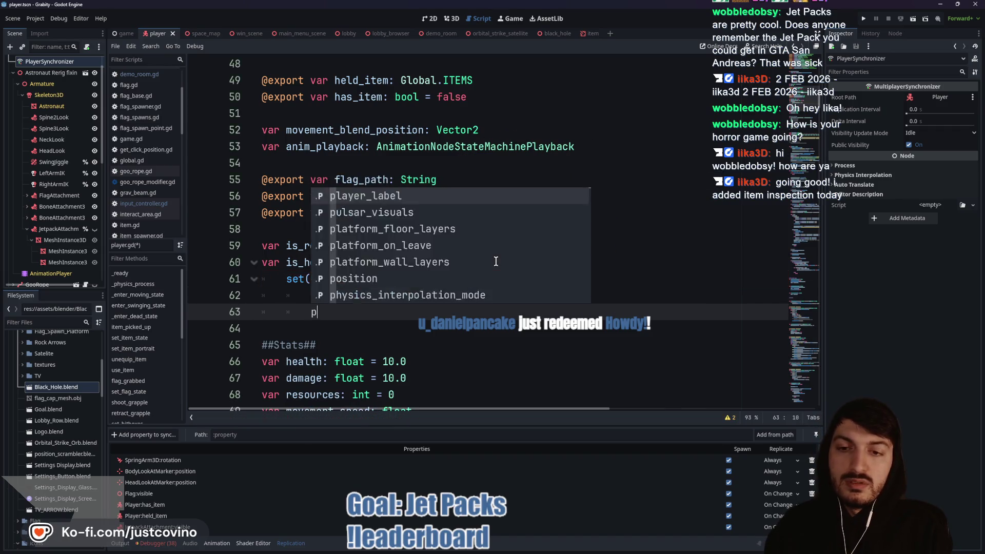
pyautogui.write('rint(')
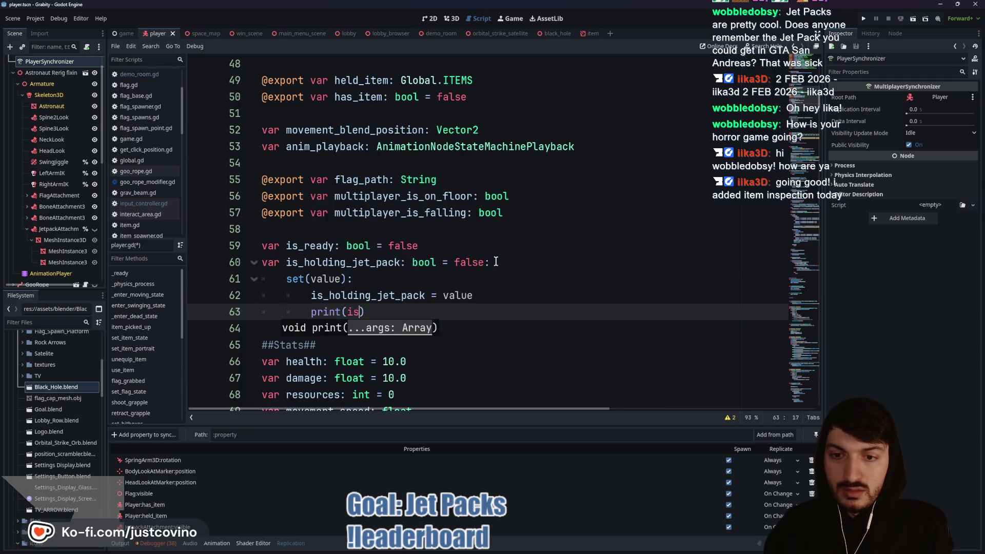
pyautogui.write('is')
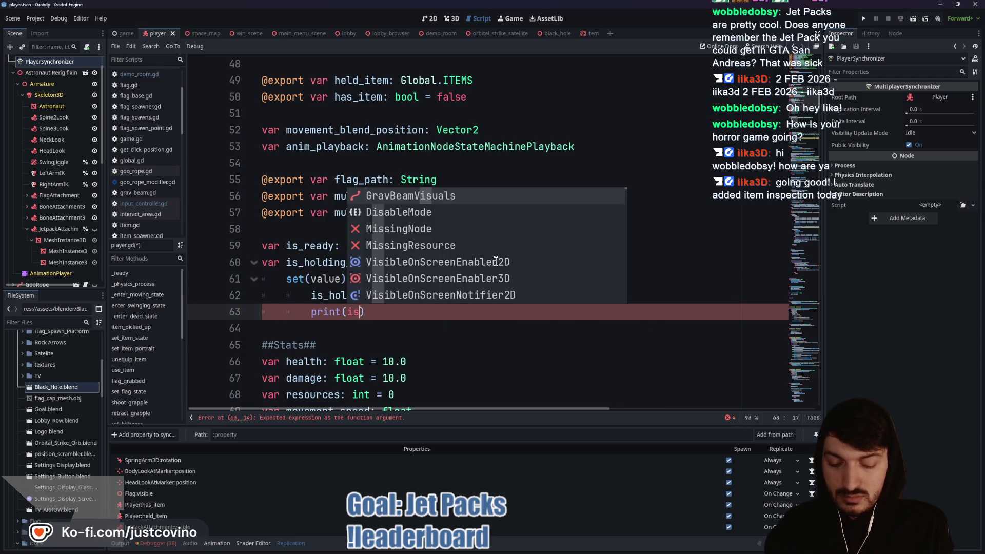
pyautogui.write('_hol')
pyautogui.press('Return')
pyautogui.click(483, 312)
pyautogui.hotkey('ctrl', 's')
# Step: Add the label "is holding jet pack" to the print call, fixing the typo
pyautogui.click(348, 313)
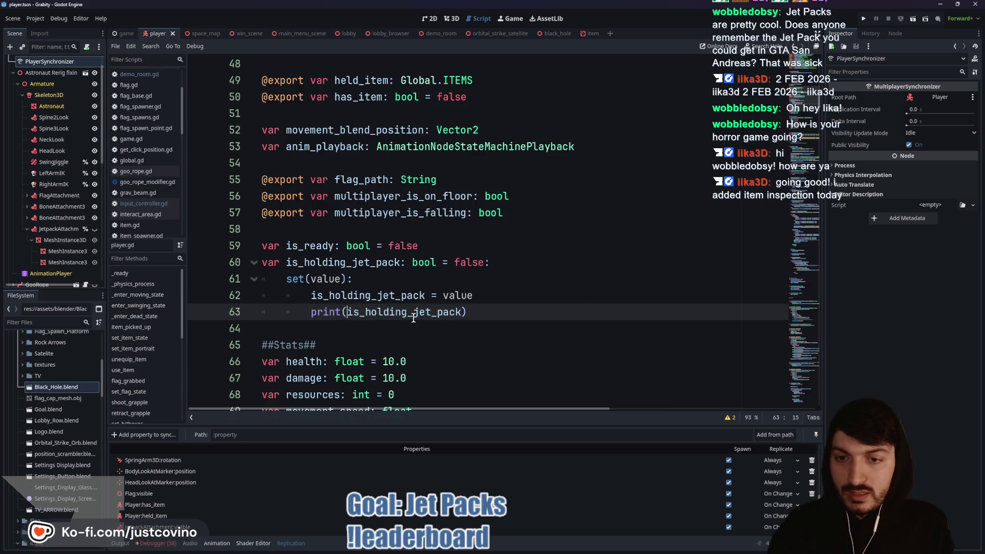
pyautogui.write('"')
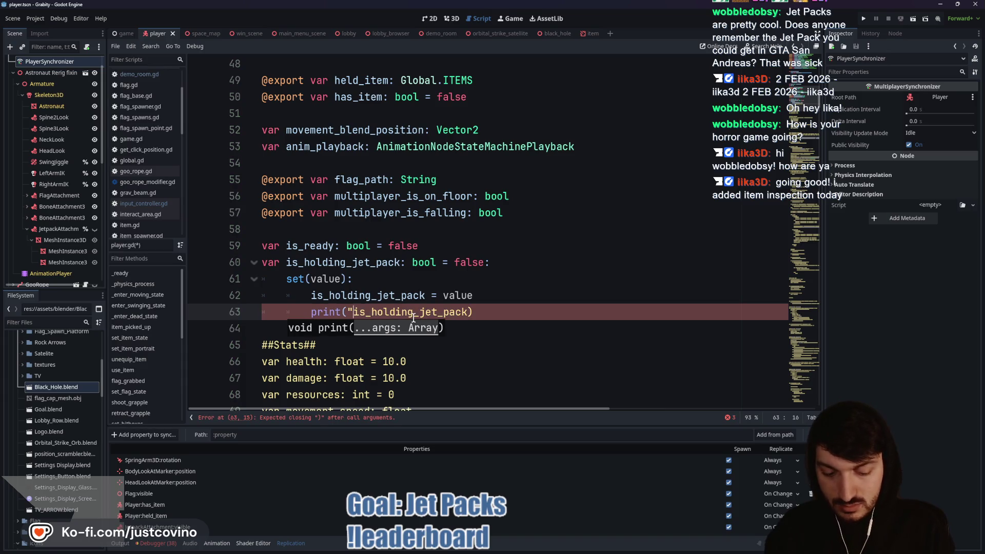
pyautogui.write('",')
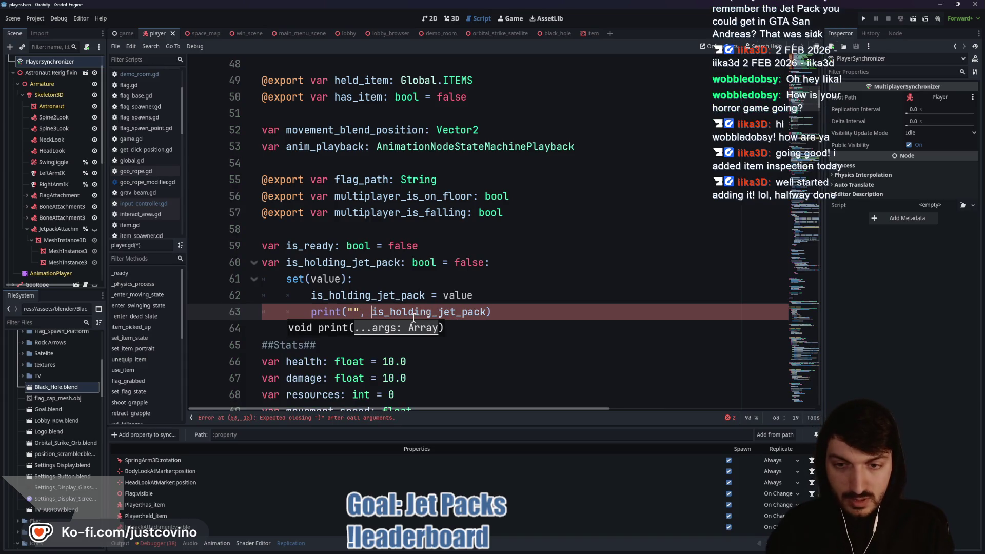
pyautogui.hotkey('ctrl', 'Right')
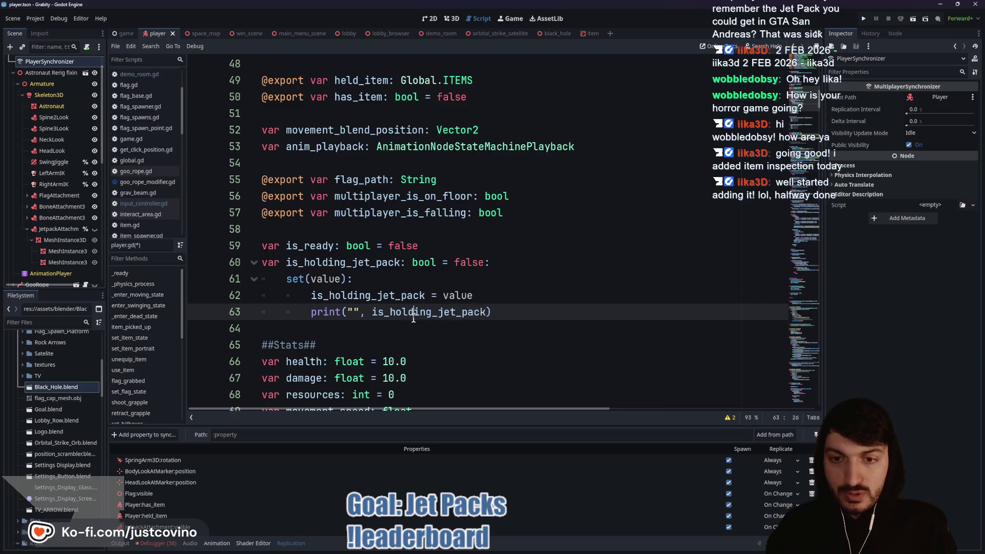
pyautogui.write('is holding jet pc')
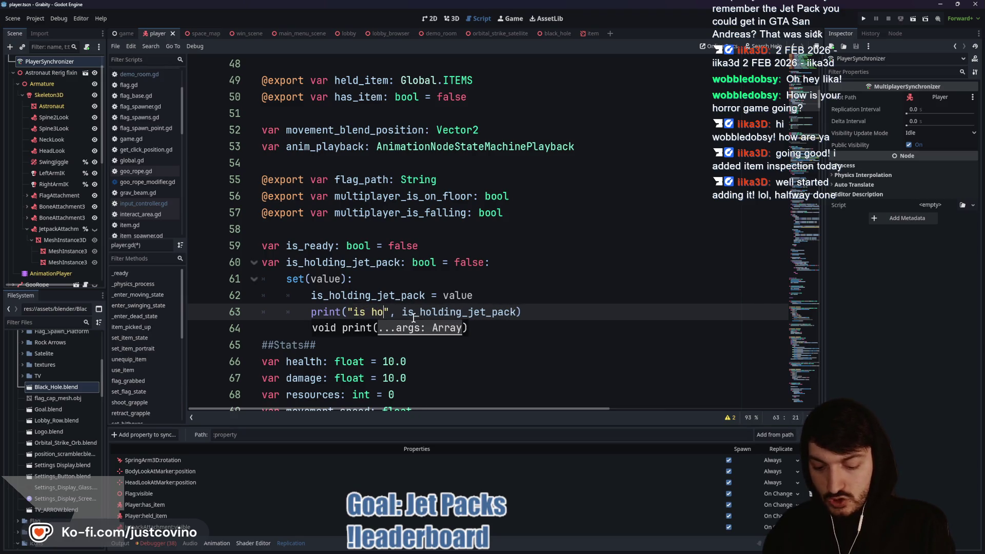
pyautogui.press('BackSpace')
pyautogui.write('ack')
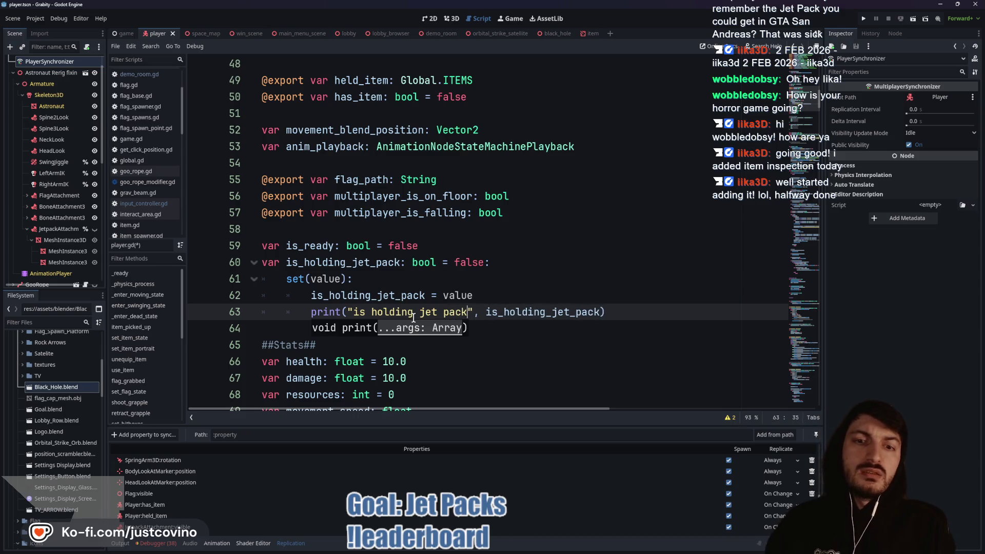
pyautogui.click(528, 298)
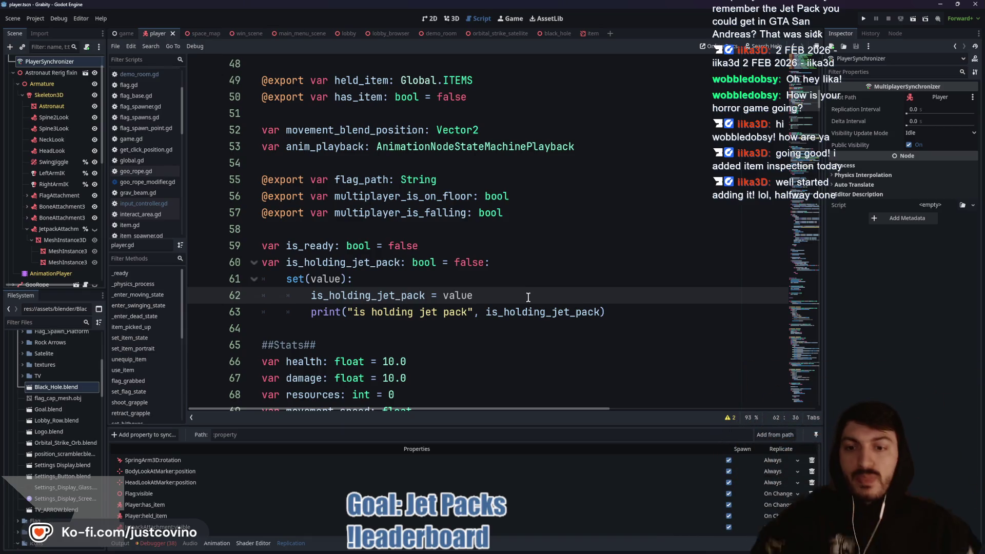
pyautogui.scroll(-15, 462, 272)
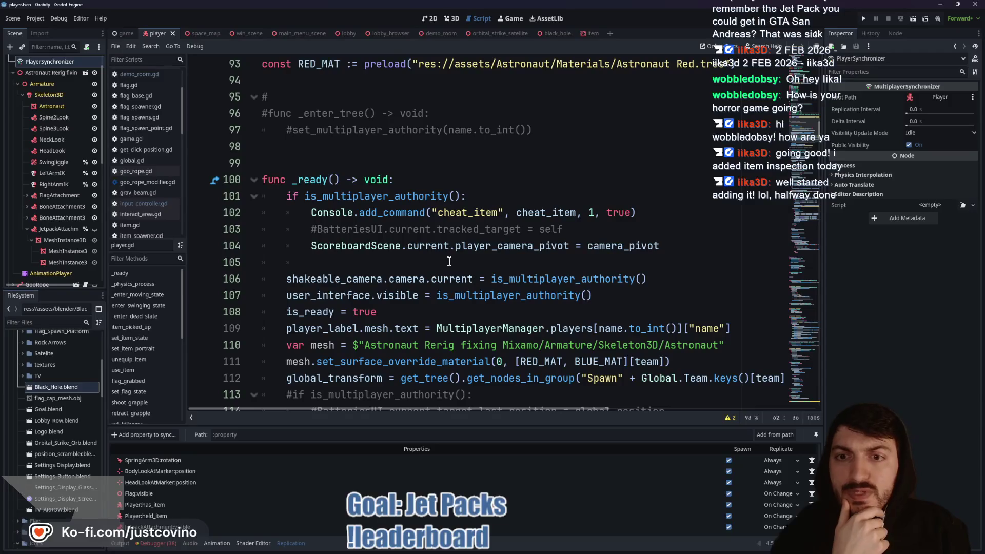
# Step: Run the demo_room scene with F6 to test the jet pack
pyautogui.scroll(-5, 441, 259)
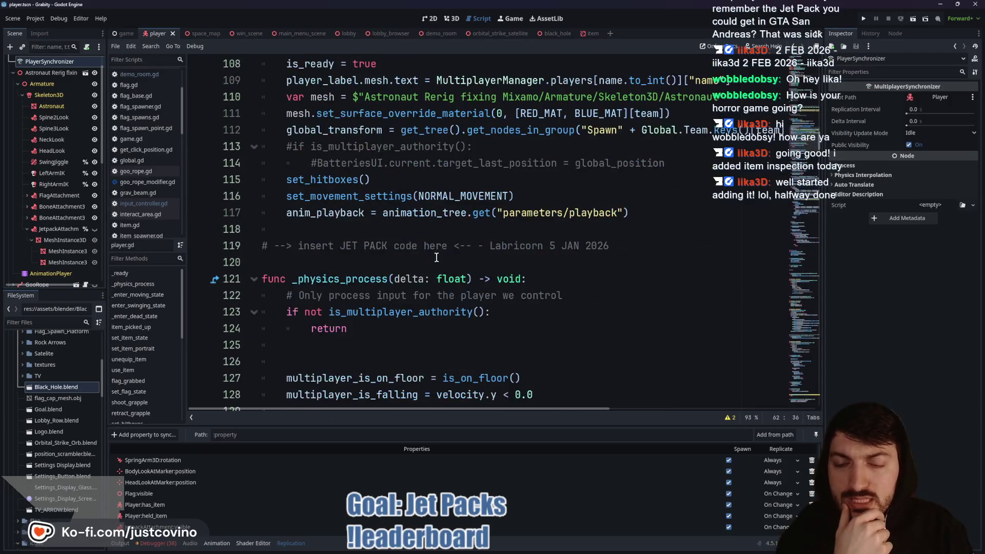
pyautogui.scroll(-6, 441, 255)
pyautogui.scroll(-3, 444, 265)
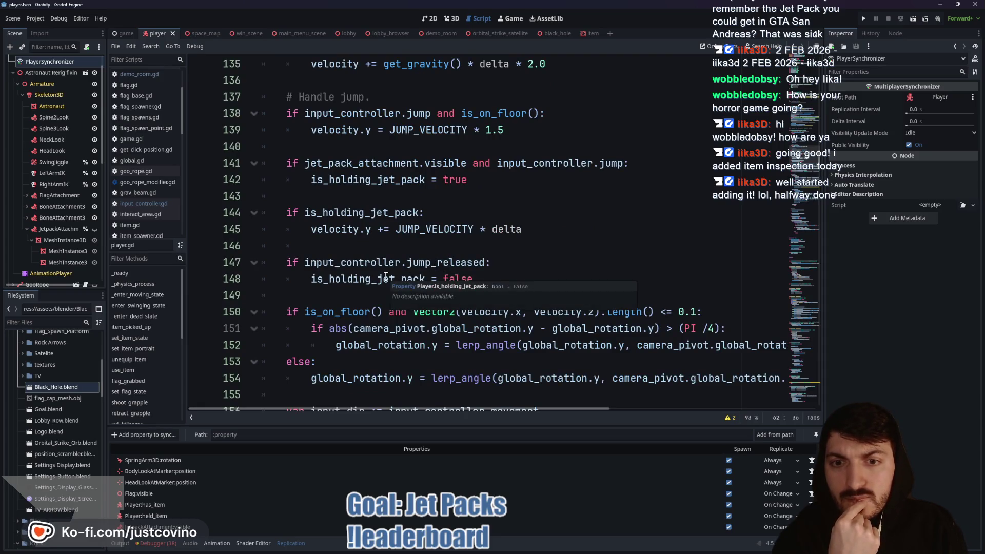
pyautogui.click(439, 34)
pyautogui.press('F6')
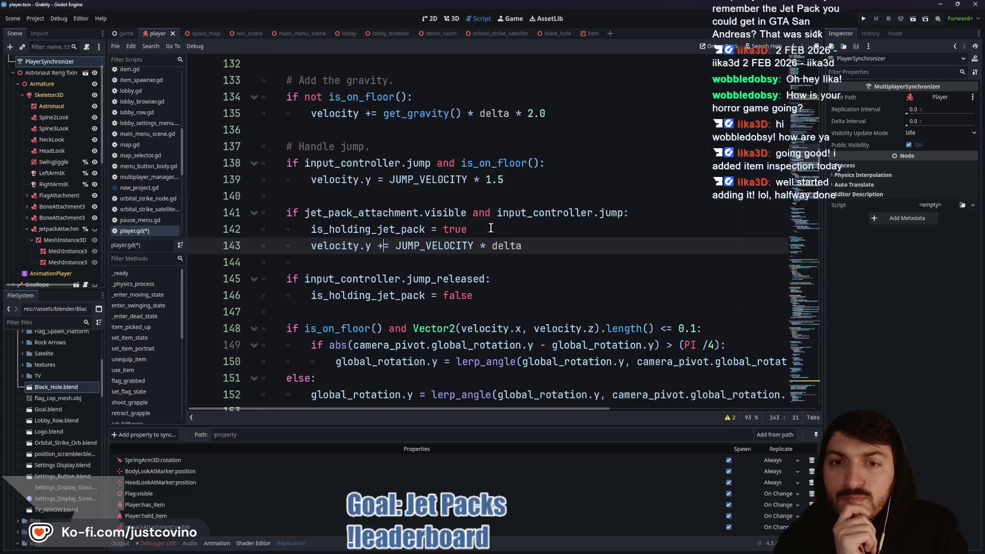
# Step: Split the floor check into its own if line, with the jump velocity nested under it
pyautogui.moveTo(305, 163); pyautogui.dragTo(437, 164)
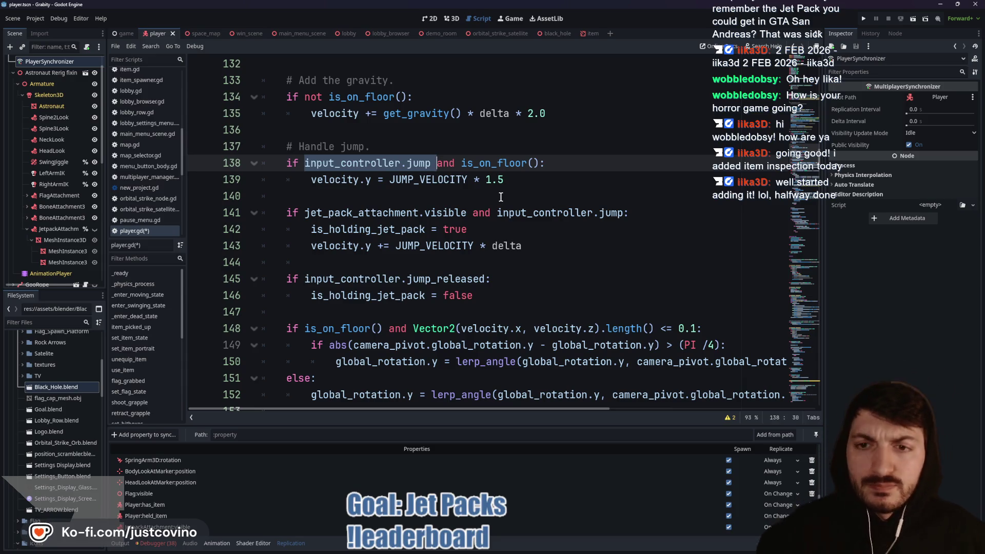
pyautogui.click(431, 163)
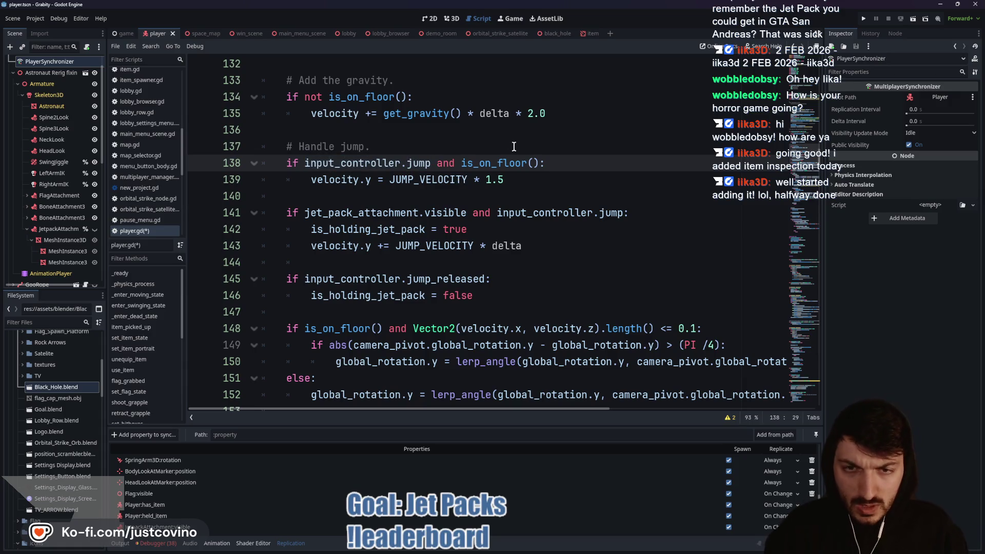
pyautogui.write(':')
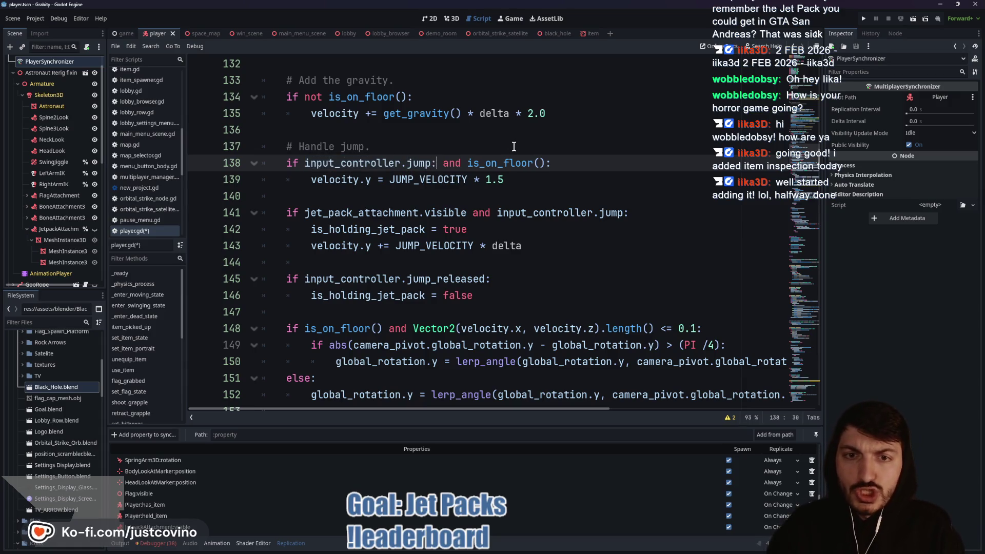
pyautogui.press('Return')
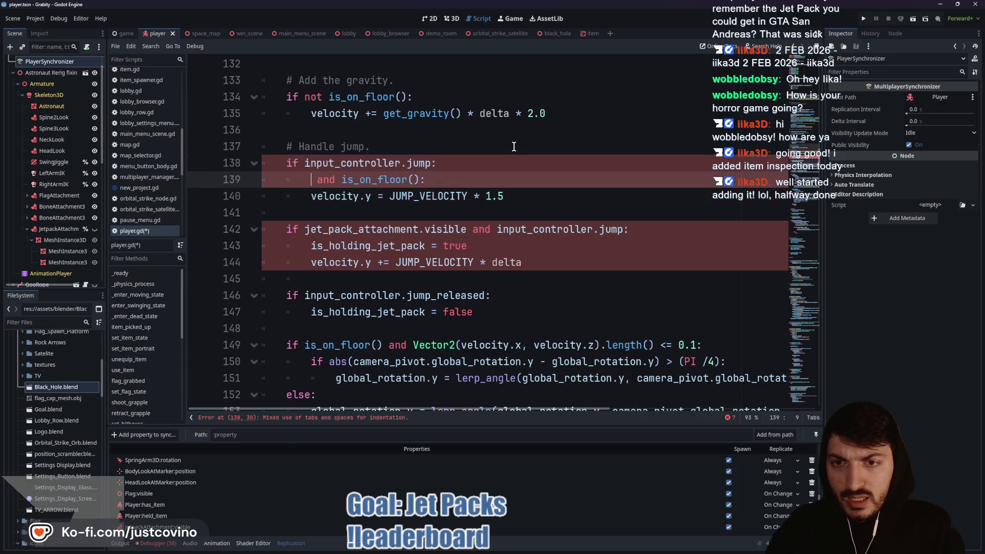
pyautogui.press('BackSpace')
pyautogui.press('BackSpace')
pyautogui.press('BackSpace')
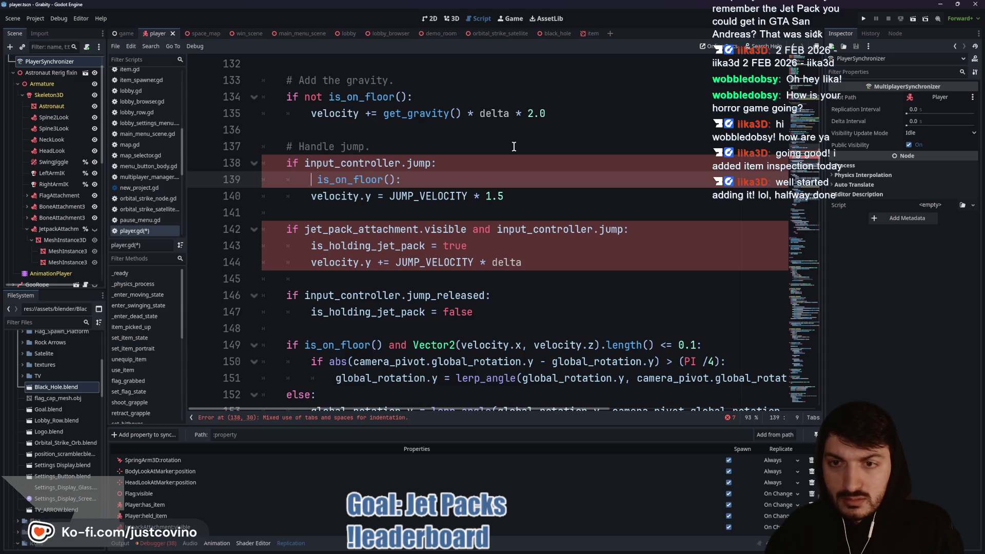
pyautogui.press('Delete')
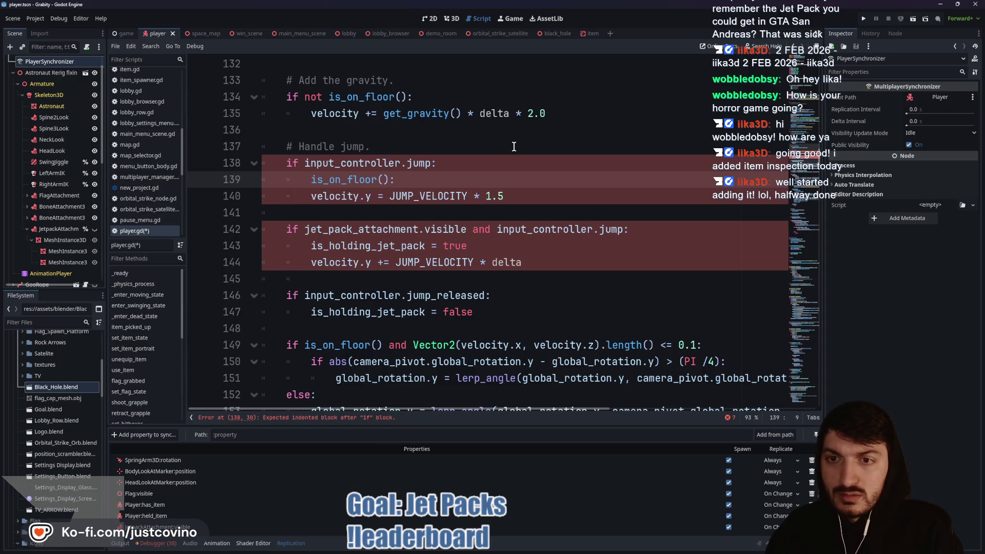
pyautogui.write('if')
pyautogui.click(444, 180)
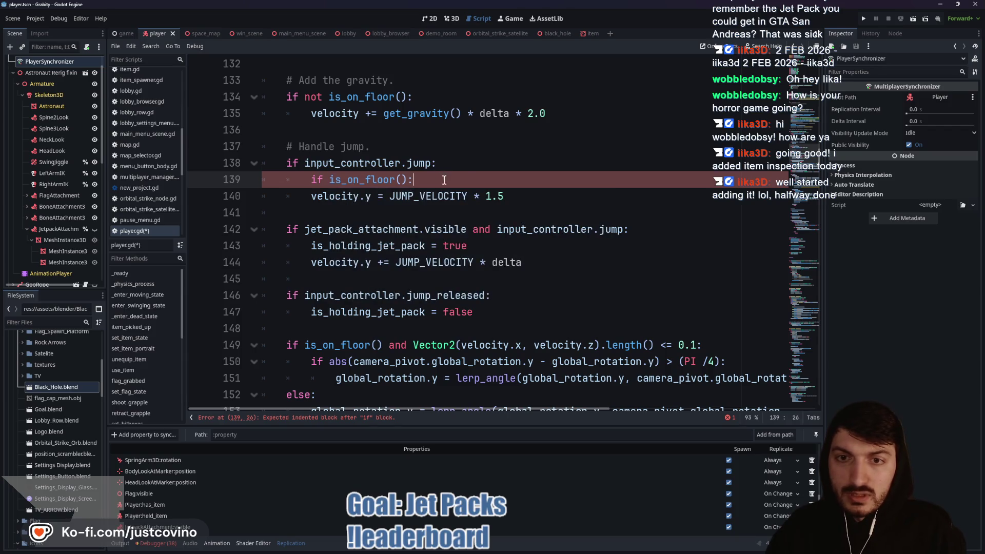
pyautogui.click(360, 202)
pyautogui.press('Home')
pyautogui.press('Tab')
pyautogui.press('Down')
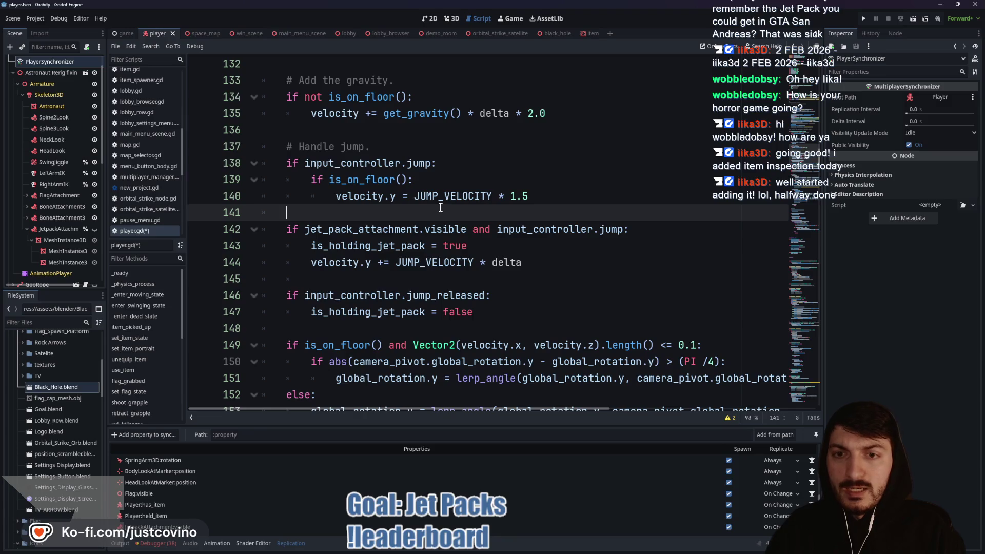
# Step: Inside the jump block, set is_holding_jet_pack = true when jet_pack_attachment is visible
pyautogui.click(454, 166)
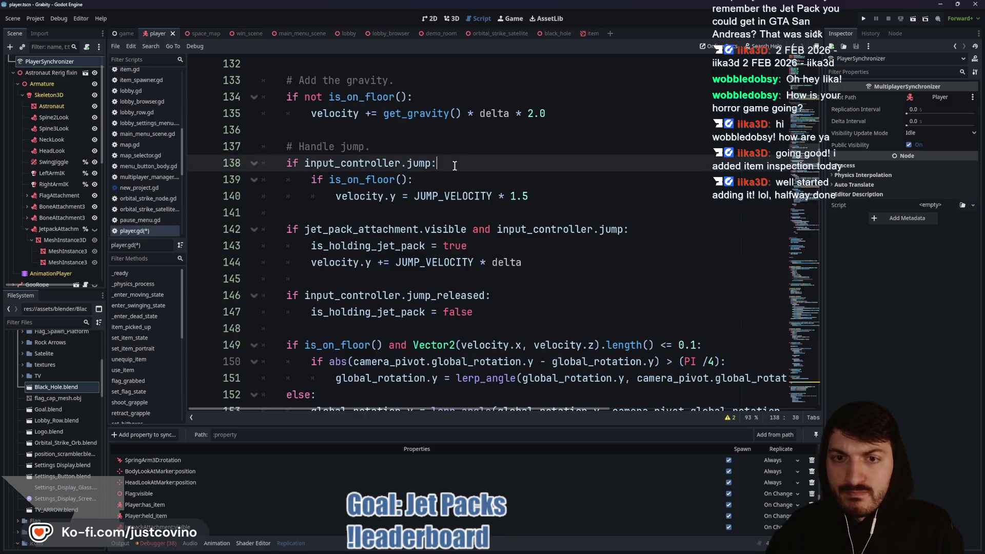
pyautogui.press('Return')
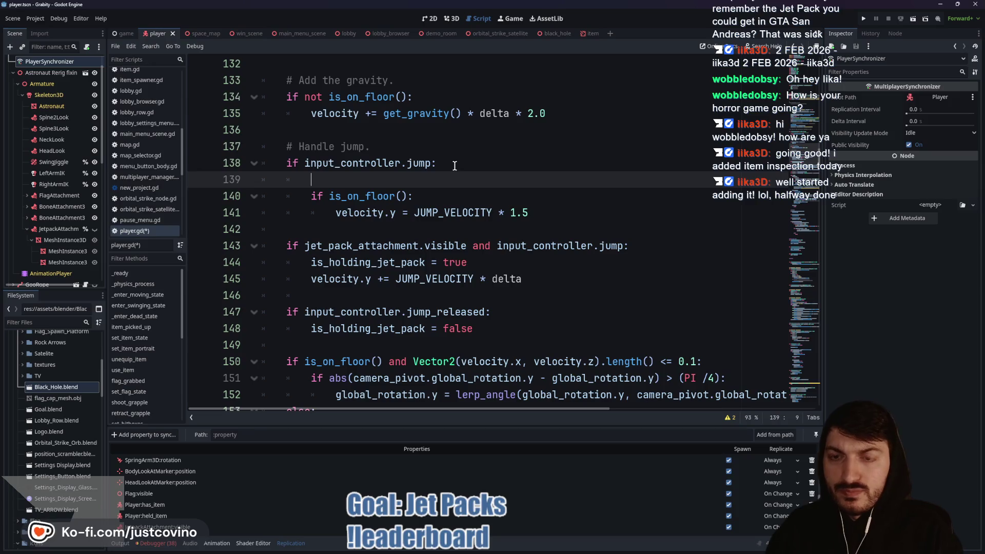
pyautogui.write('if jet')
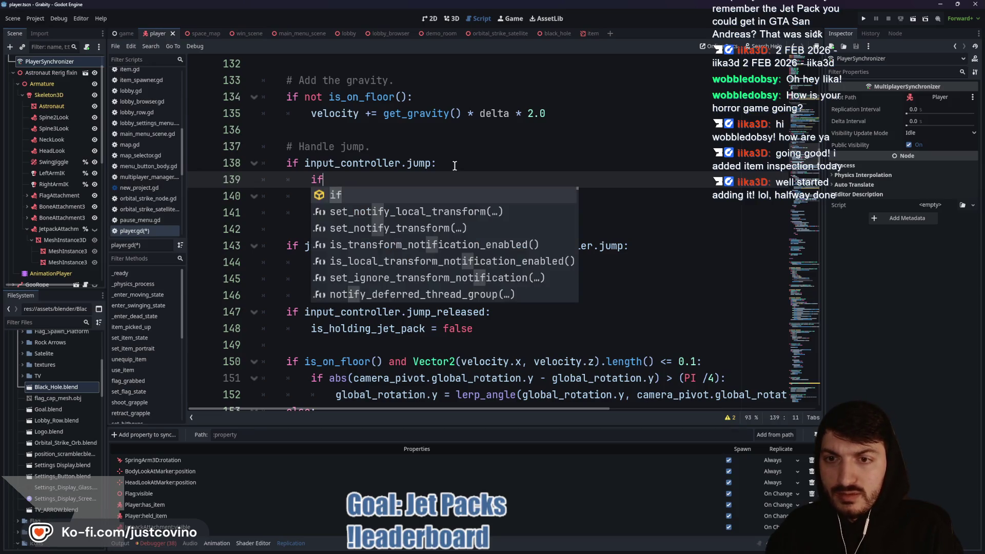
pyautogui.press('Return')
pyautogui.write('.')
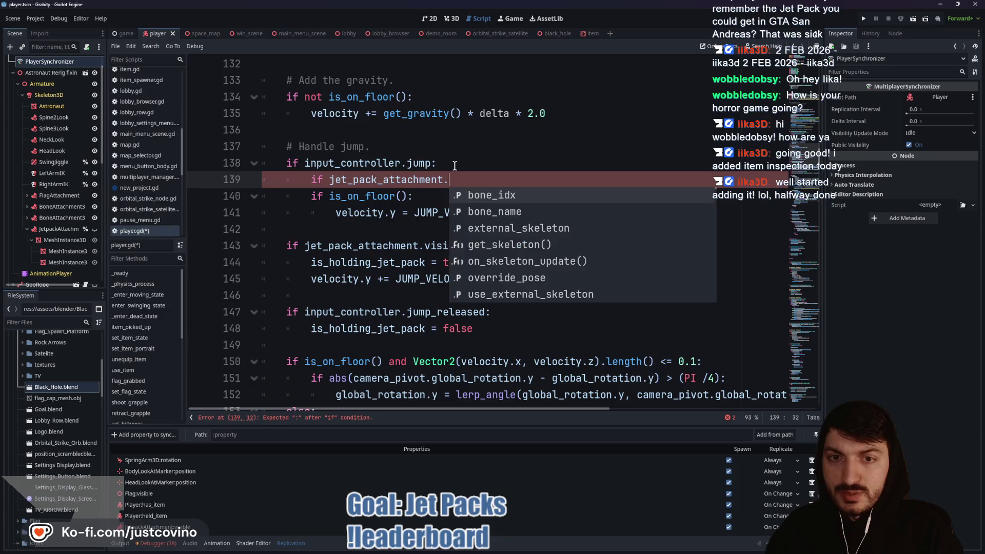
pyautogui.write('visible:')
pyautogui.press('Return')
pyautogui.write('is_holding_jet_pack = t')
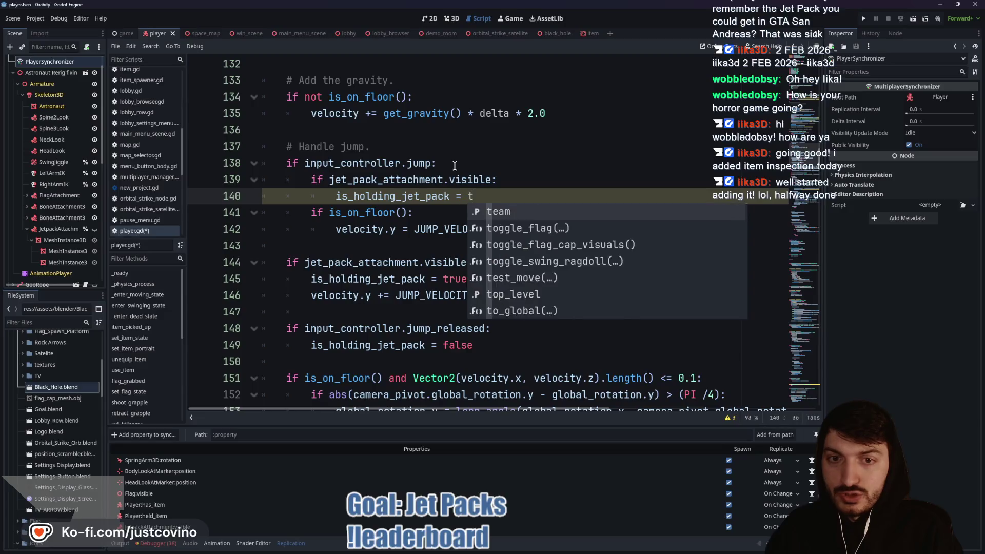
pyautogui.write('rue')
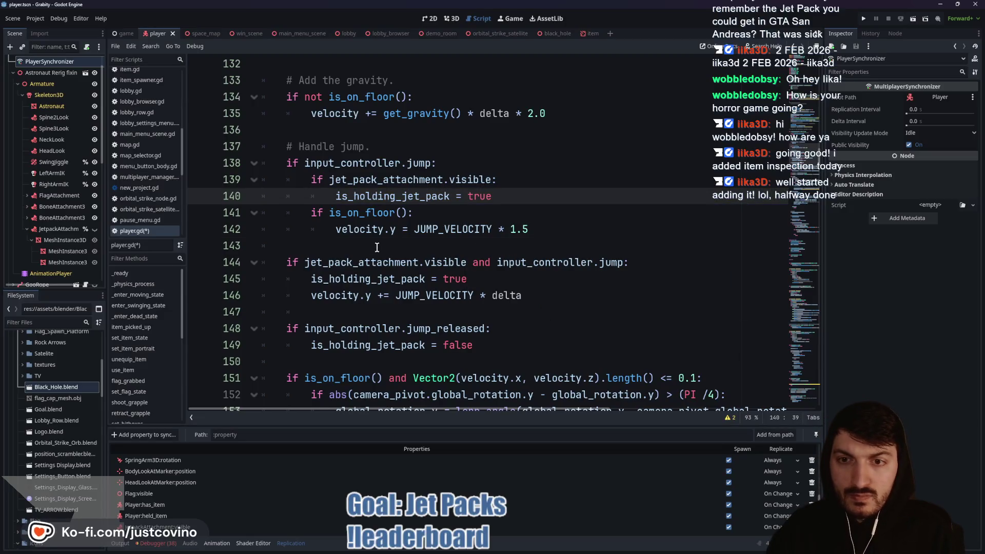
pyautogui.click(377, 247)
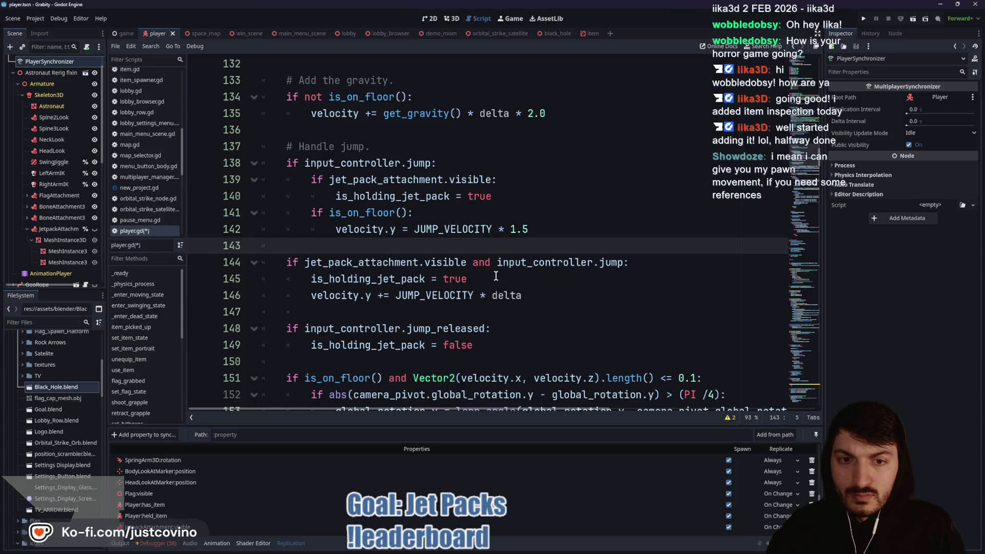
# Step: Replace the old jet pack condition with an elif is_holding_jet_pack branch around the thrust line, and save
pyautogui.moveTo(488, 276); pyautogui.dragTo(255, 262)
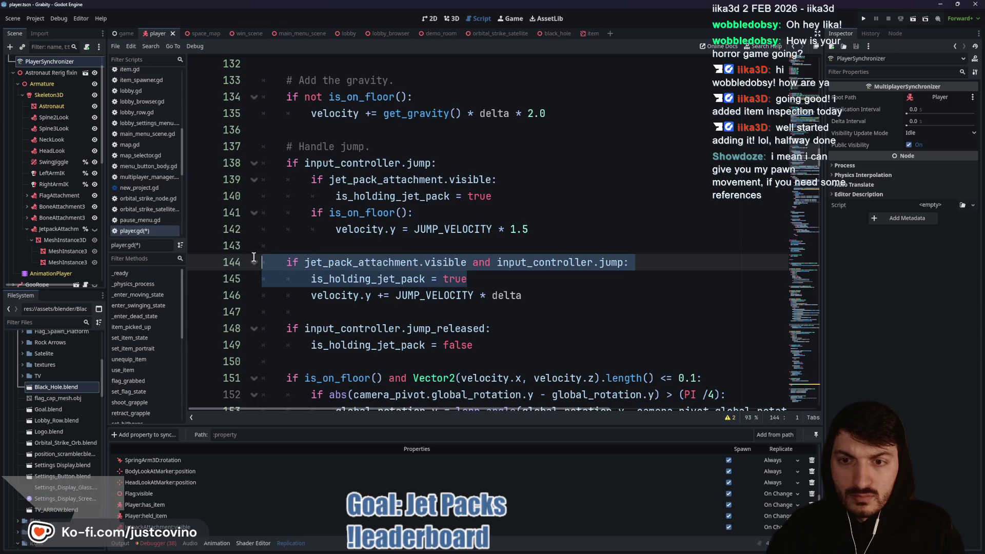
pyautogui.press('BackSpace')
pyautogui.press('BackSpace')
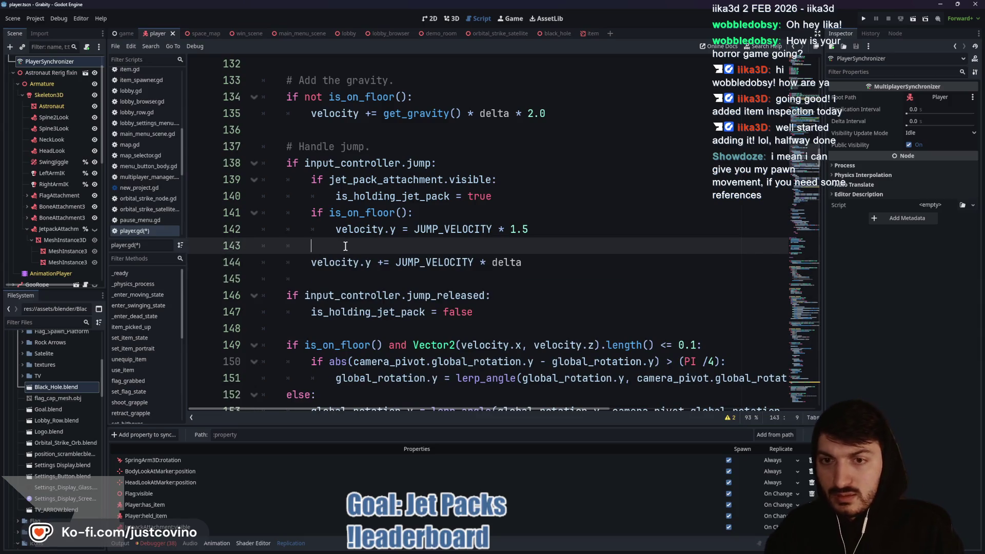
pyautogui.press('Up')
pyautogui.press('Up')
pyautogui.press('Up')
pyautogui.press('End')
pyautogui.press('Return')
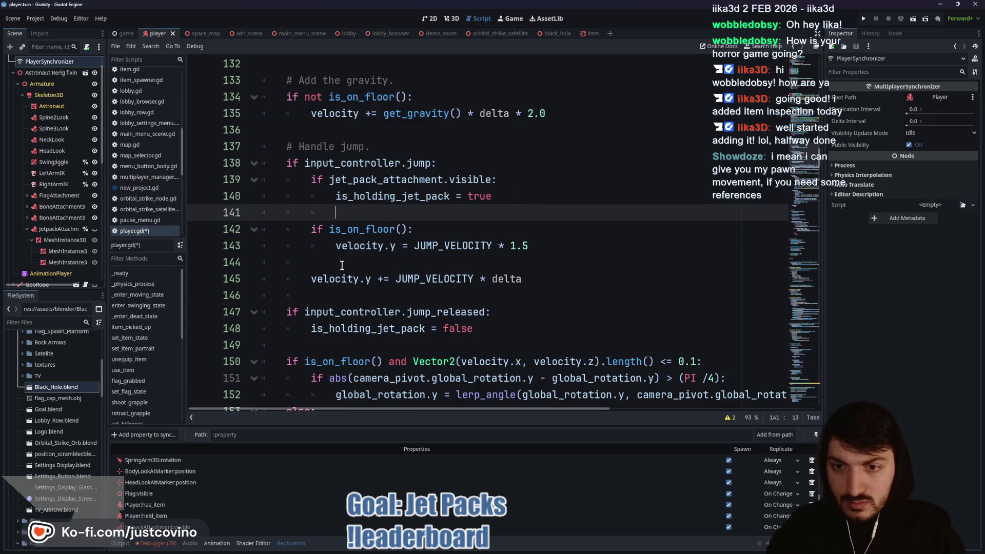
pyautogui.click(333, 263)
pyautogui.write('elif')
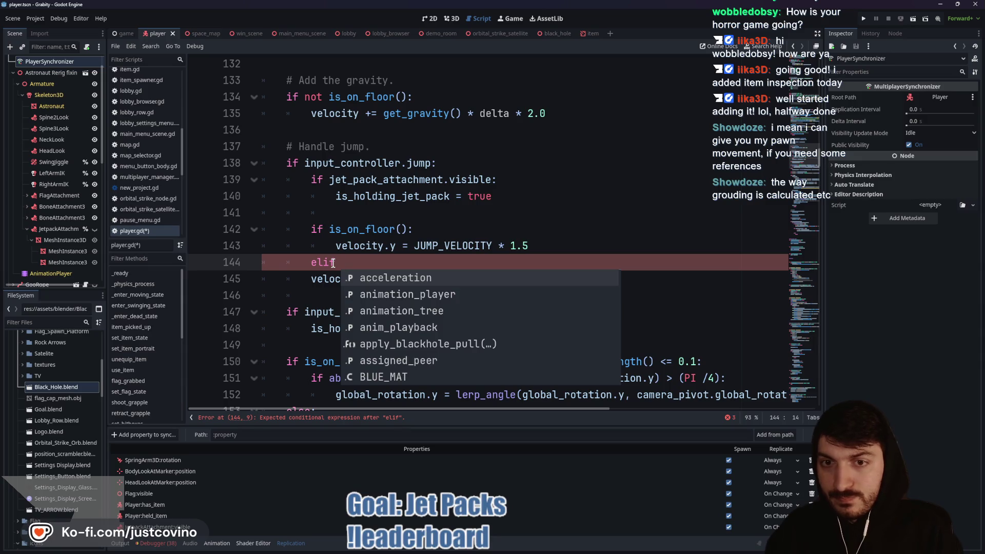
pyautogui.write(' is_')
pyautogui.press('Return')
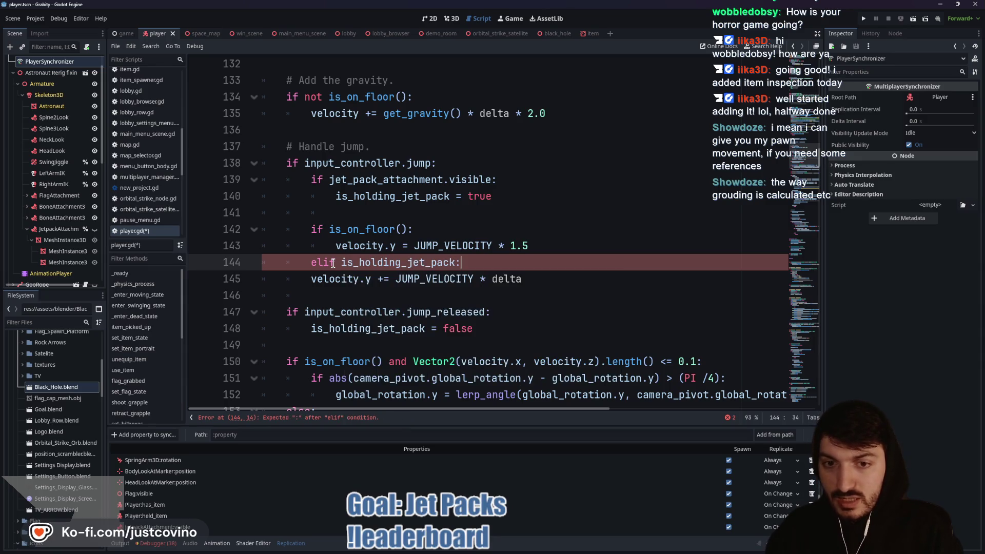
pyautogui.click(311, 279)
pyautogui.press('Tab')
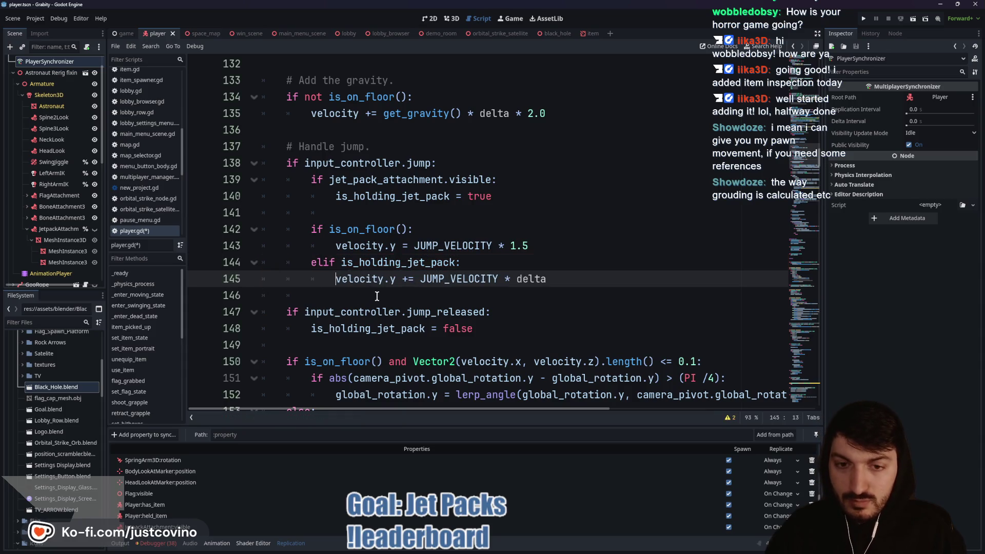
pyautogui.click(377, 296)
pyautogui.hotkey('ctrl', 's')
pyautogui.click(310, 345)
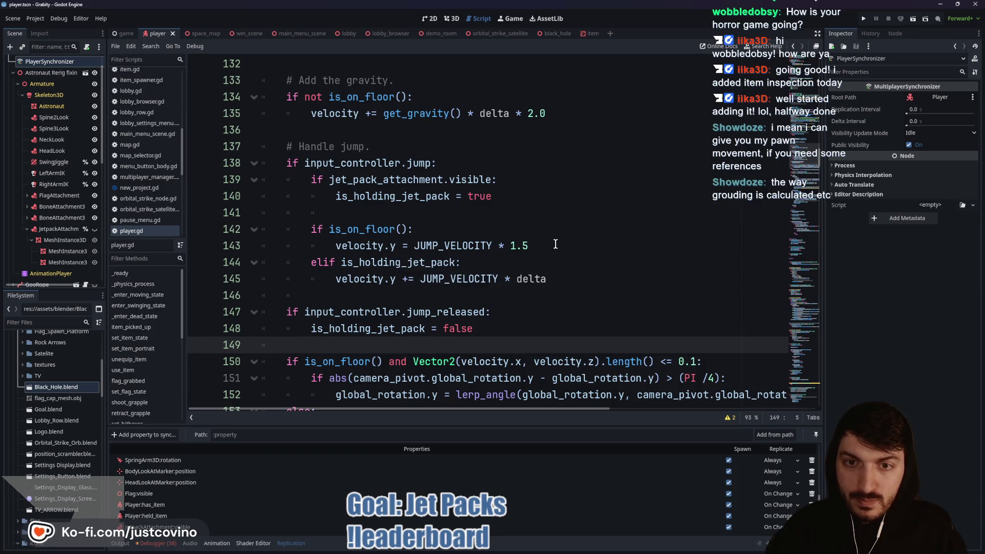
# Step: Insert blank lines after lines 143 and 150 in player.gd and save
pyautogui.click(460, 215)
pyautogui.click(572, 245)
pyautogui.press('Return')
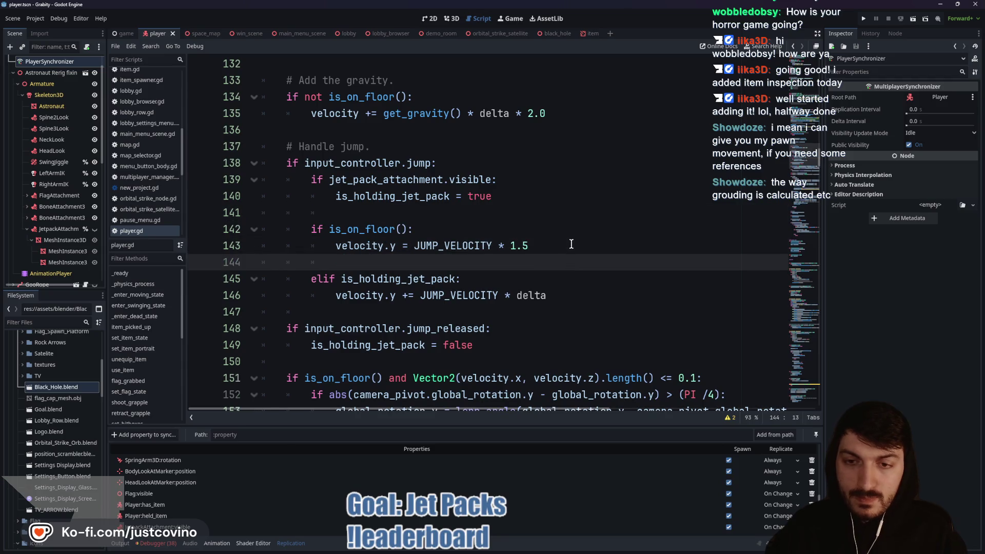
pyautogui.hotkey('ctrl', 's')
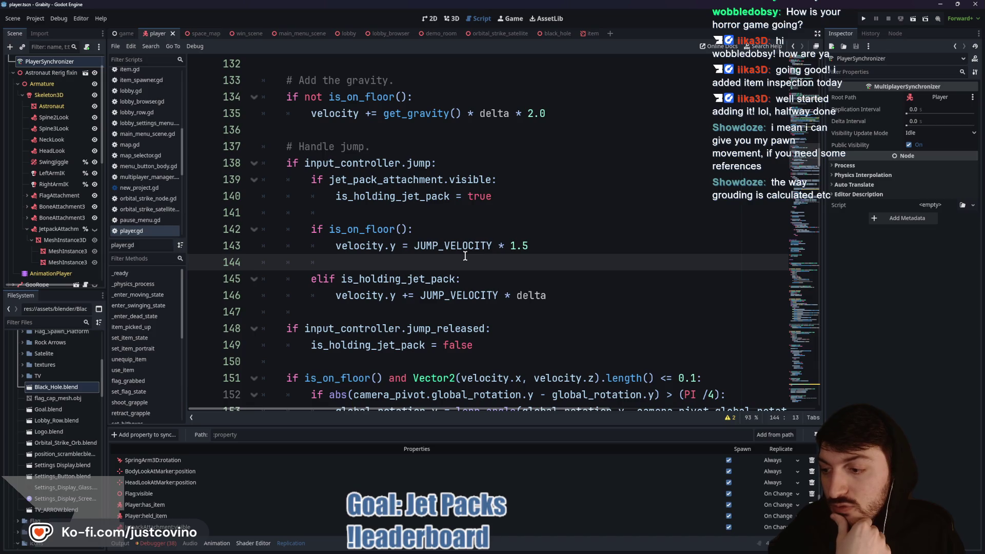
pyautogui.click(366, 312)
pyautogui.click(369, 357)
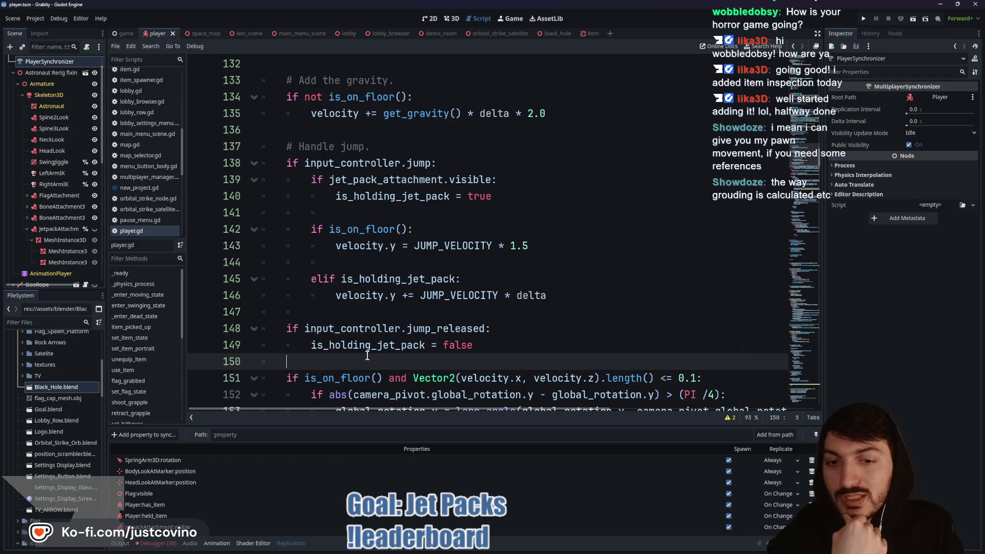
pyautogui.press('Return')
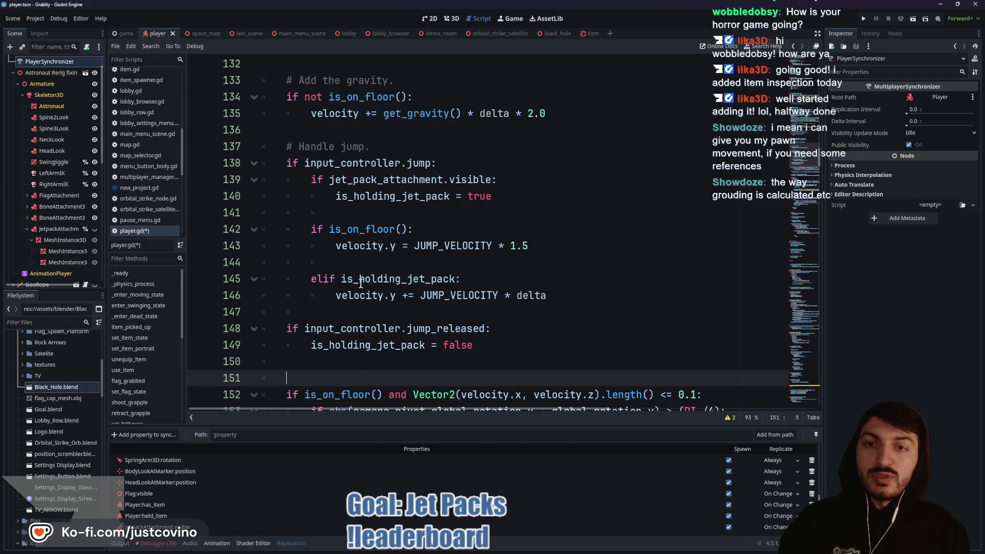
pyautogui.hotkey('ctrl', 's')
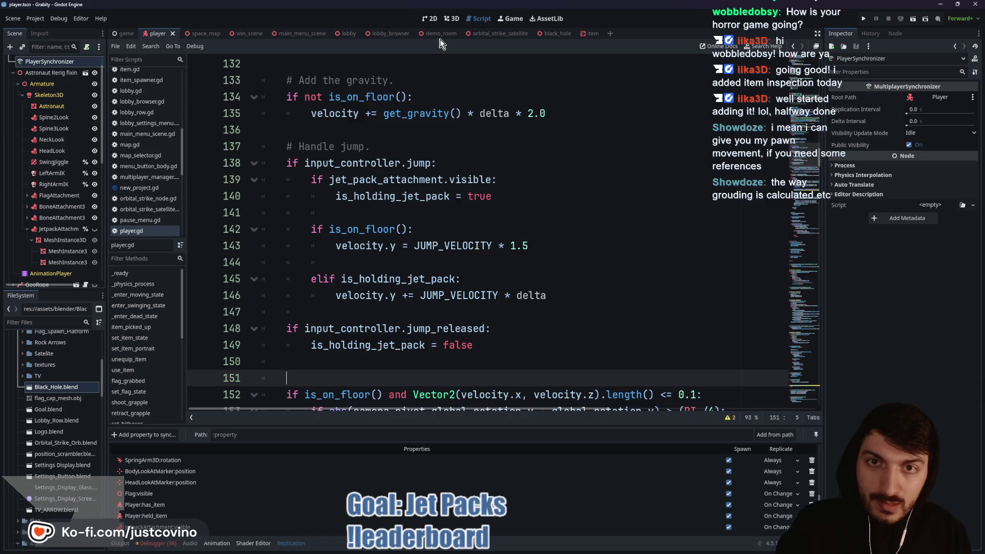
pyautogui.click(436, 34)
pyautogui.press('F6')
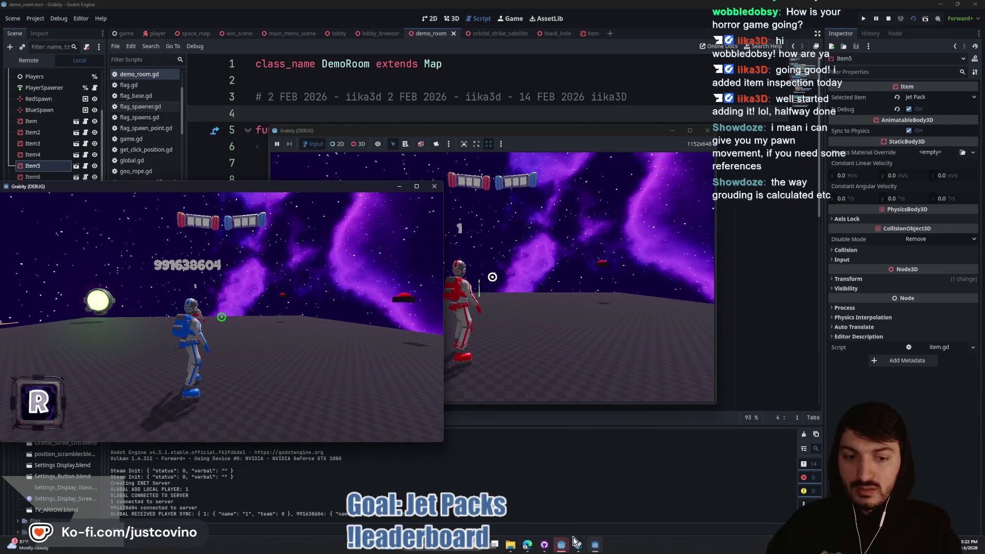
pyautogui.moveTo(560, 548)
pyautogui.click(523, 501)
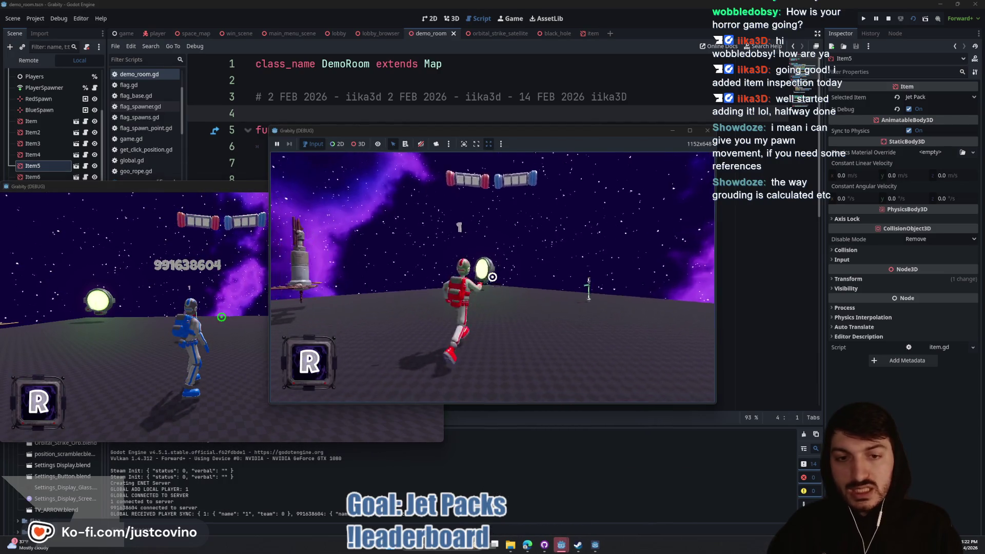
pyautogui.press('w')
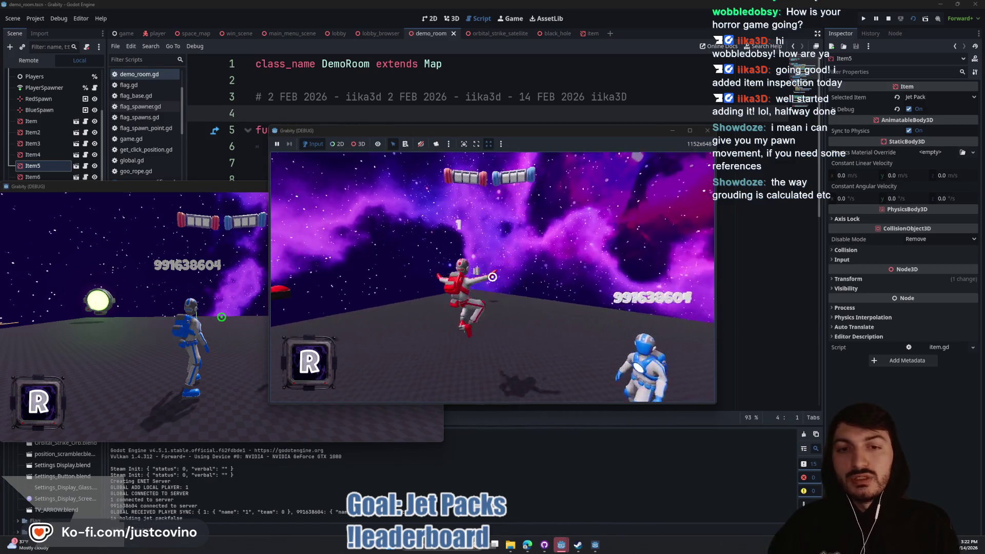
pyautogui.press('w')
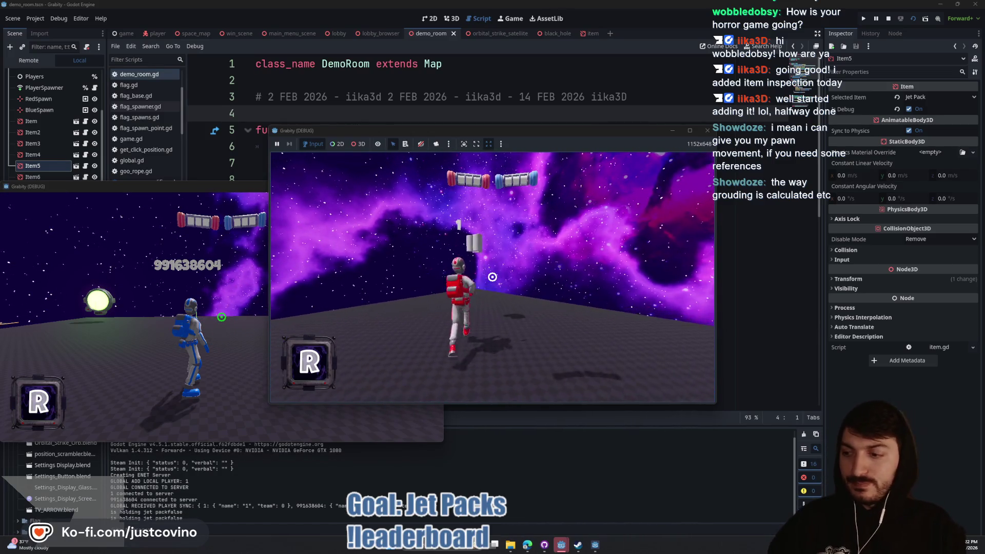
pyautogui.press('w')
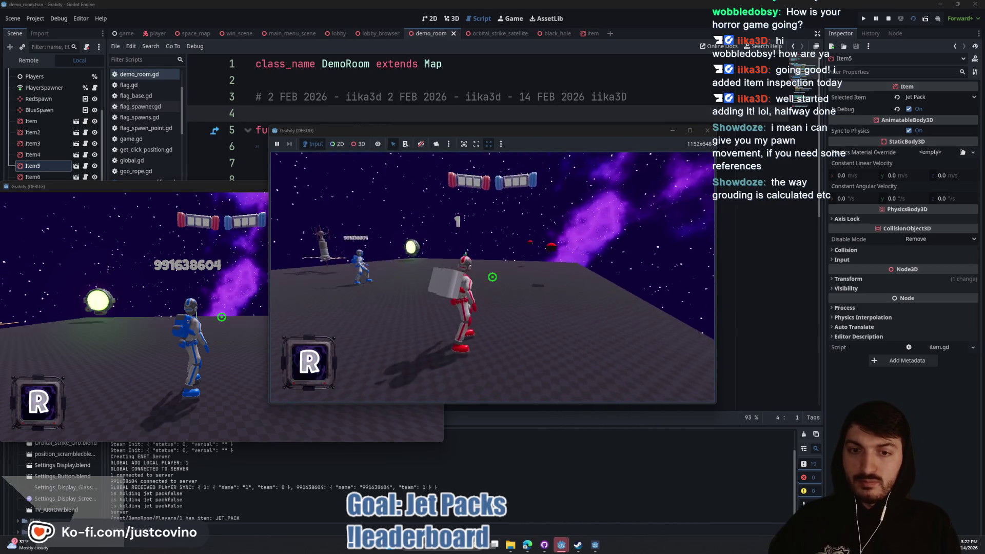
pyautogui.press('w')
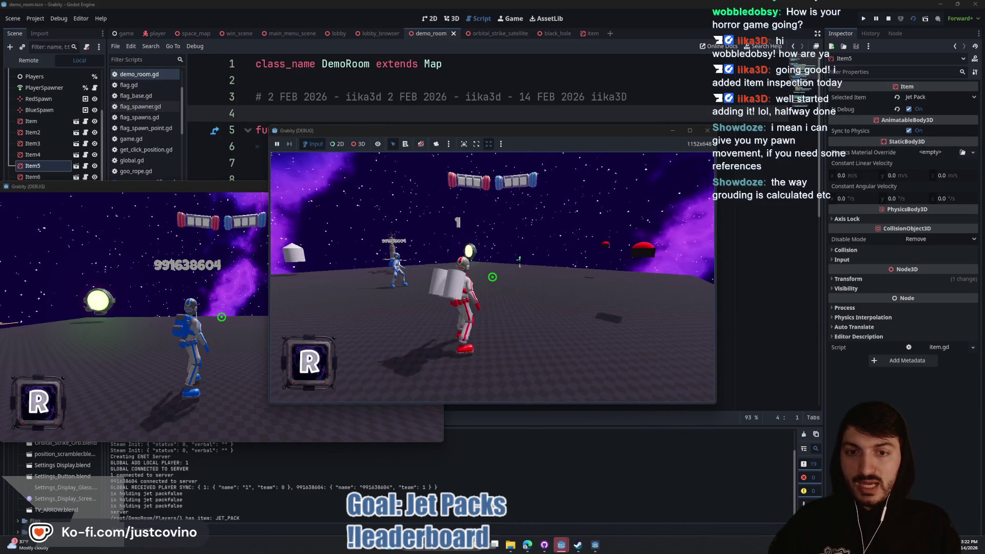
pyautogui.press('space')
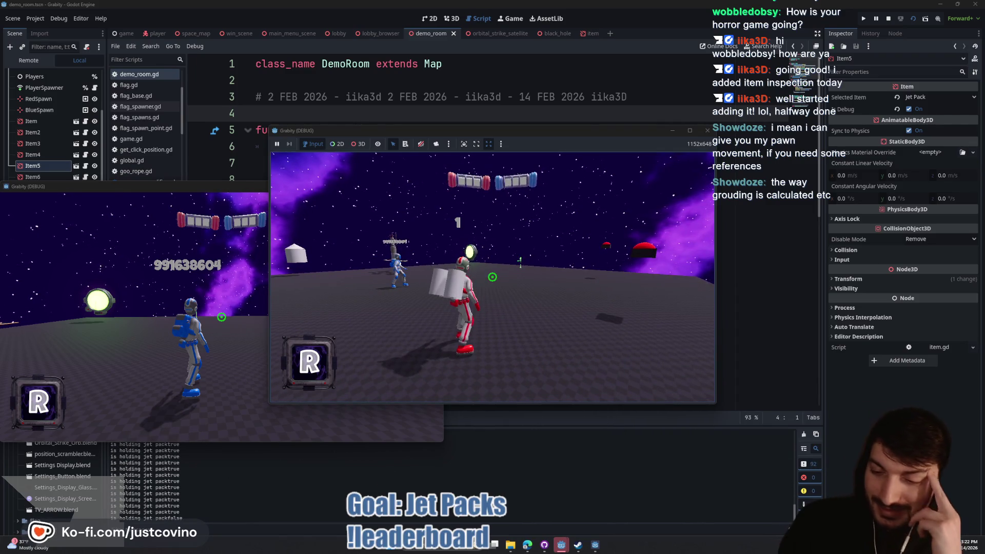
pyautogui.press('w')
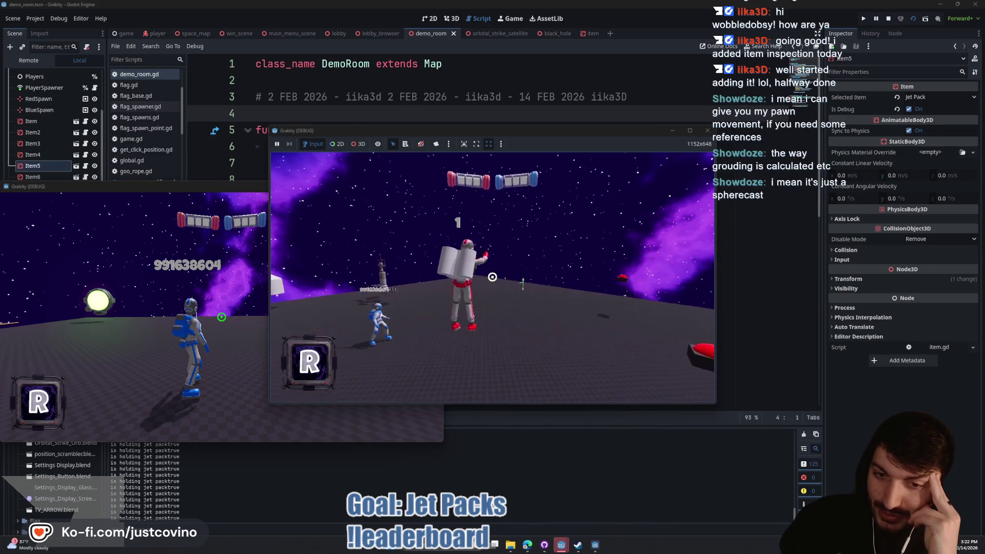
pyautogui.press('space')
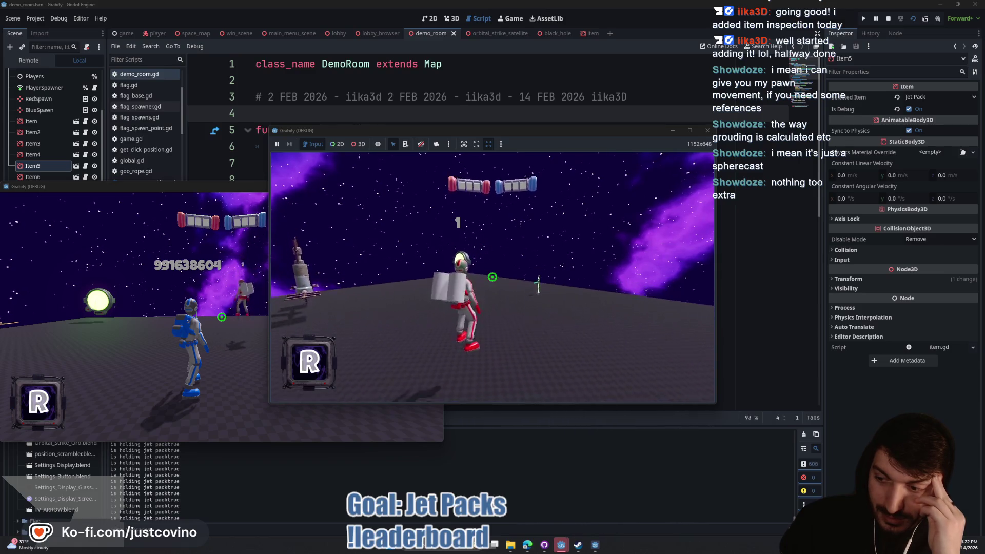
pyautogui.press('s')
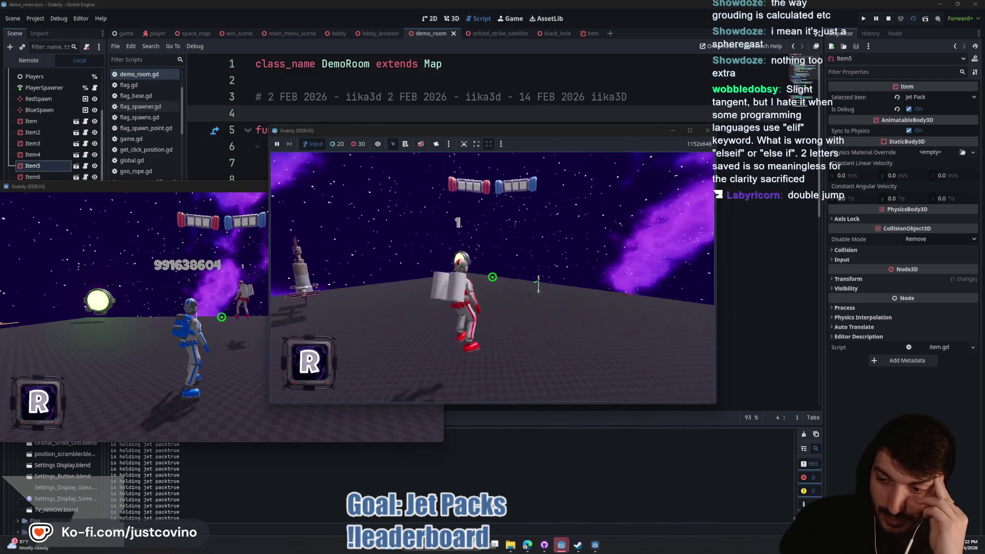
pyautogui.press('s')
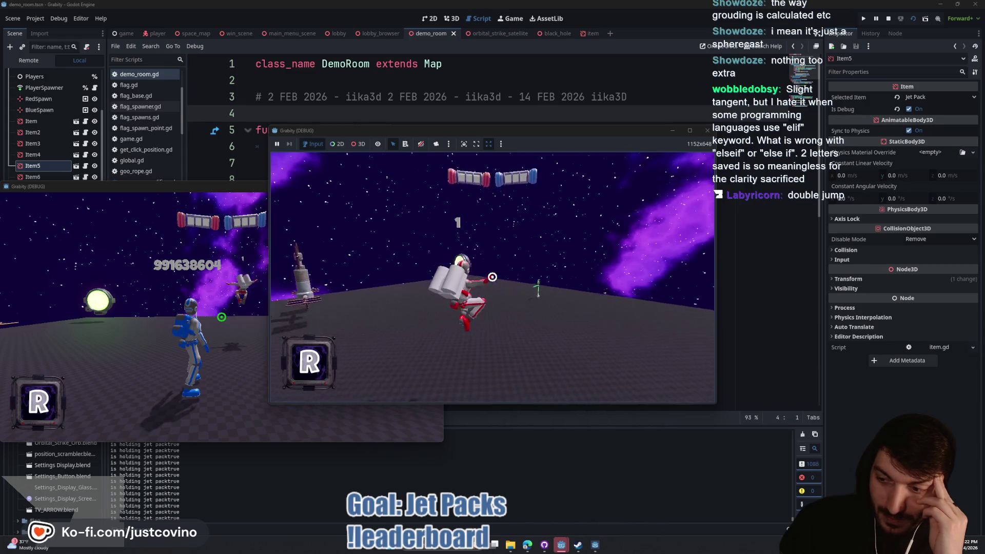
pyautogui.press('space')
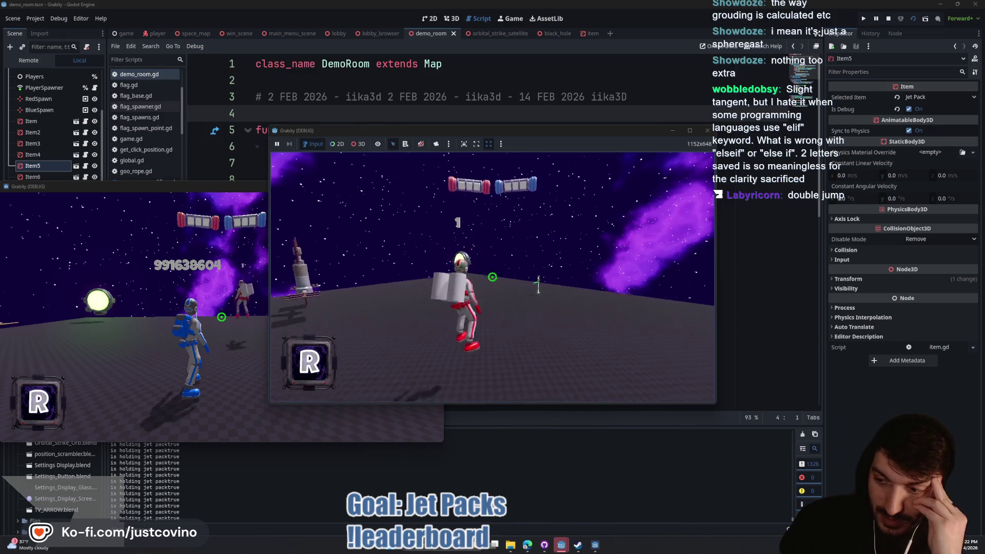
pyautogui.press('s')
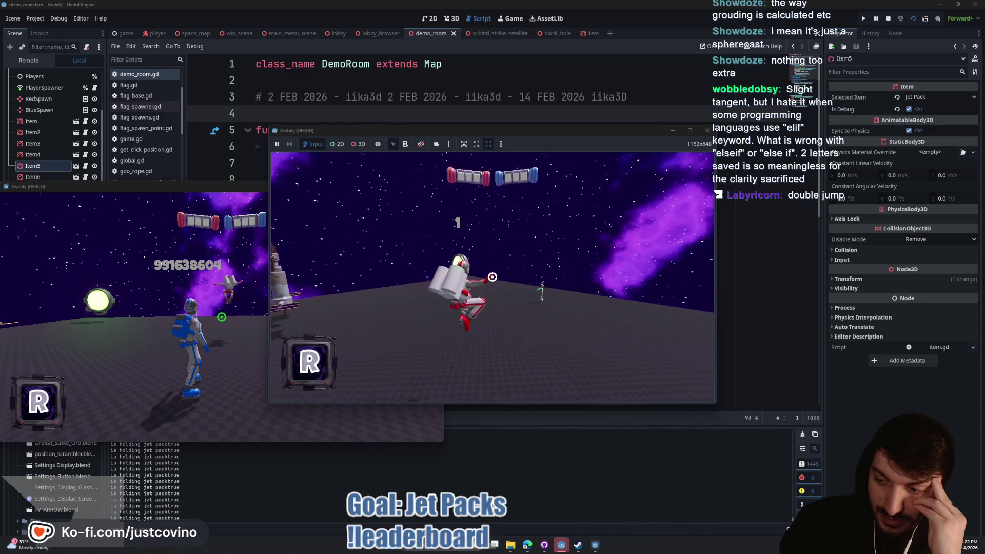
pyautogui.press('space')
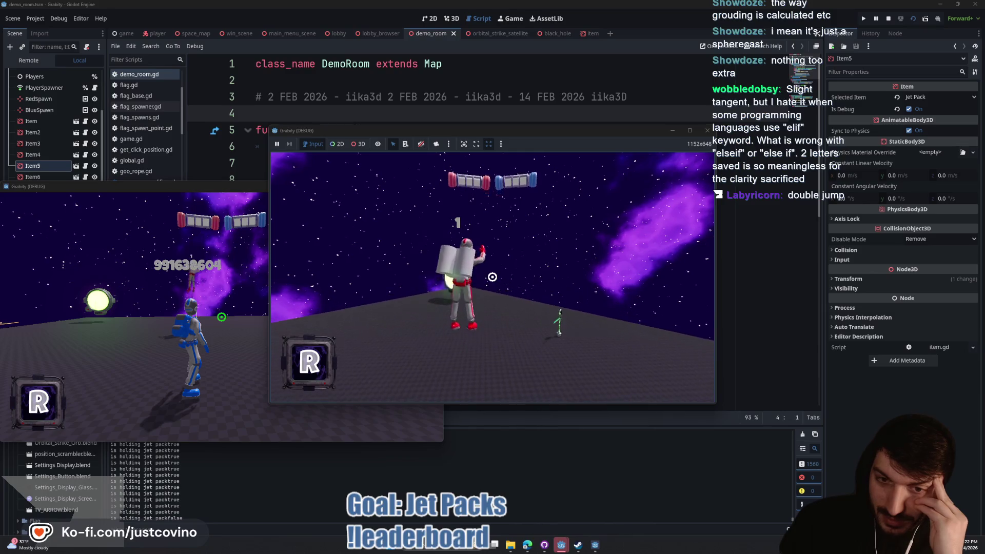
pyautogui.press('space')
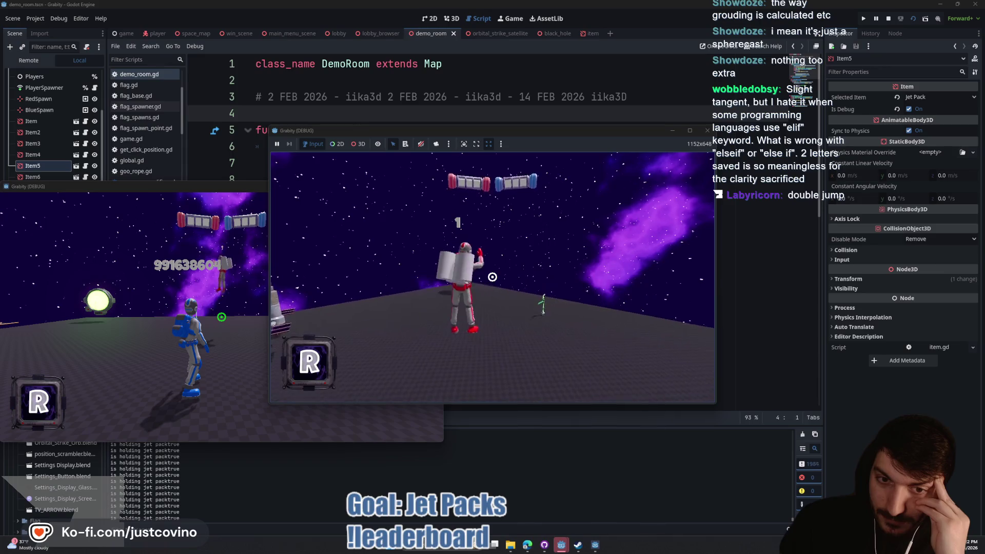
pyautogui.press('F8')
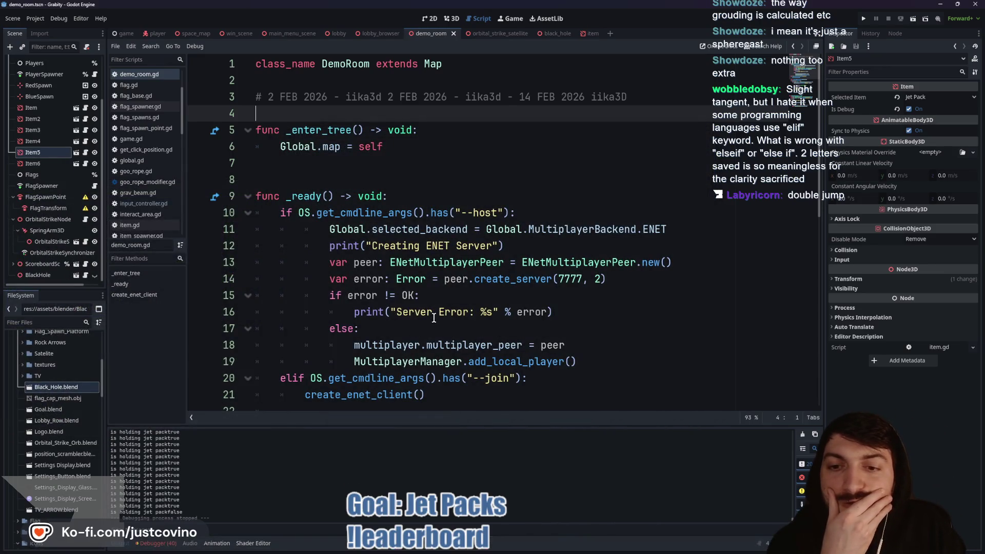
# Step: Change the jet pack thrust to 100.0 * delta and turn its elif into a plain if
pyautogui.click(155, 34)
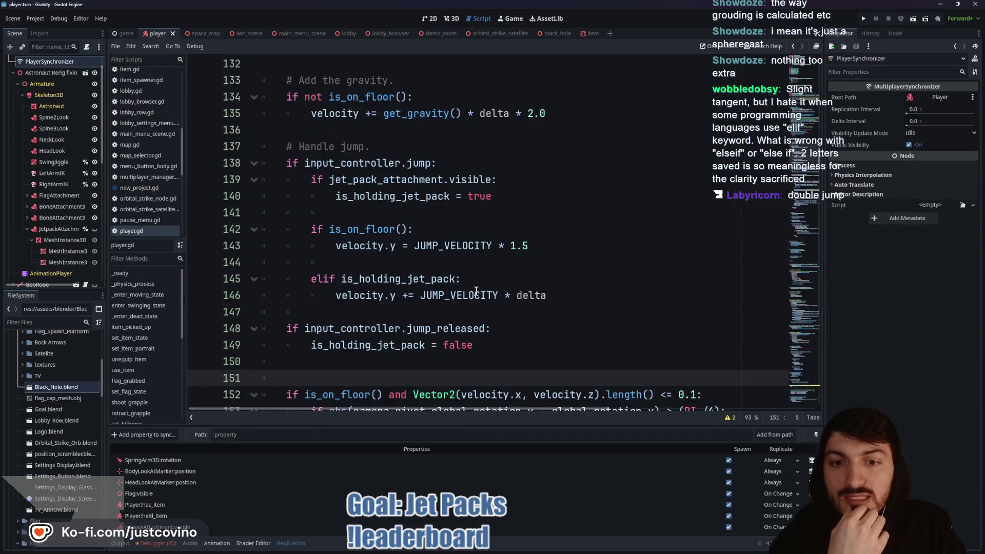
pyautogui.moveTo(495, 296); pyautogui.dragTo(422, 295)
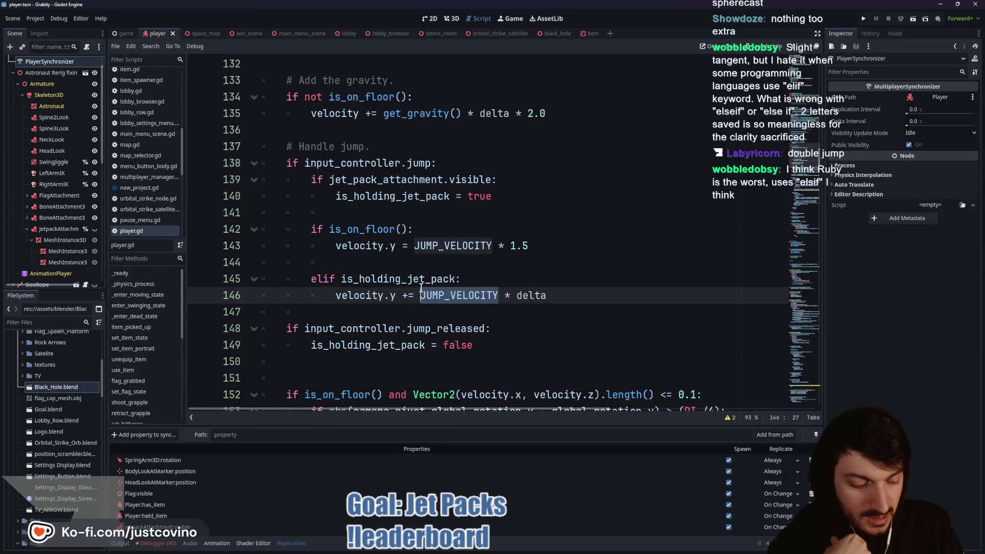
pyautogui.write('100')
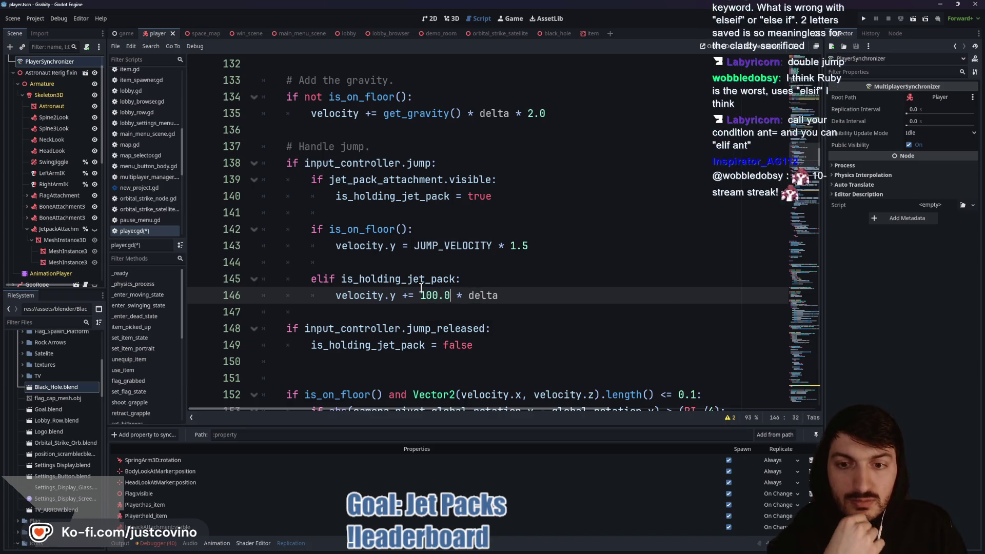
pyautogui.click(367, 260)
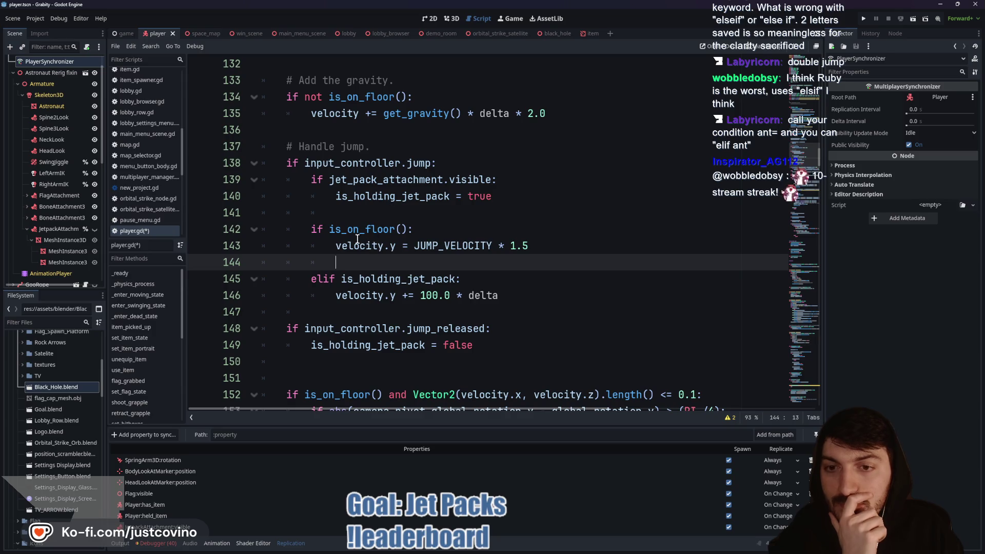
pyautogui.click(312, 279)
pyautogui.press('Delete')
pyautogui.press('Delete')
# Step: Move the is_holding_jet_pack block above the floor check and make the floor check an elif
pyautogui.moveTo(499, 295)
pyautogui.mouseDown()
pyautogui.moveTo(280, 279)
pyautogui.moveTo(275, 266)
pyautogui.mouseUp()
pyautogui.hotkey('alt', 'Up')
pyautogui.hotkey('alt', 'Up')
pyautogui.hotkey('alt', 'Up')
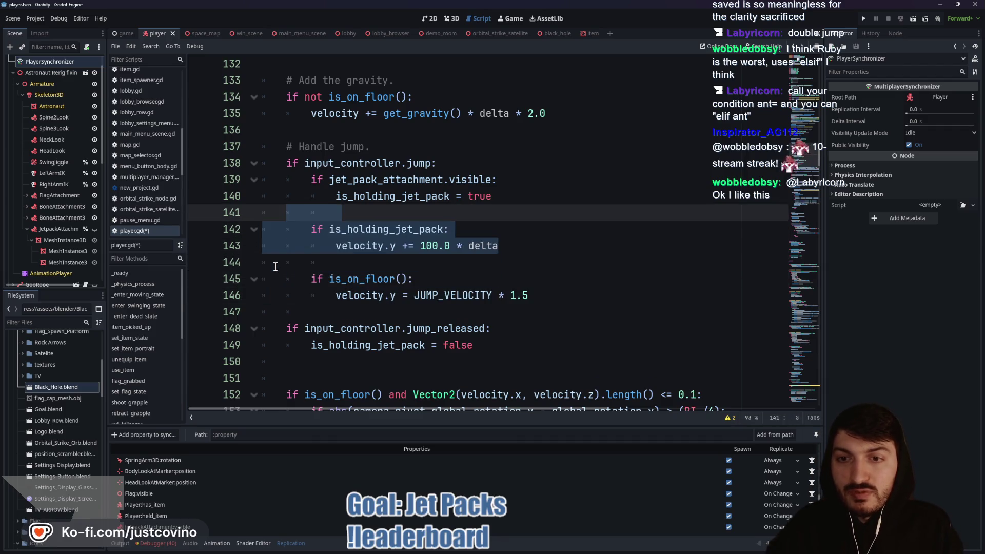
pyautogui.click(310, 280)
pyautogui.write('el')
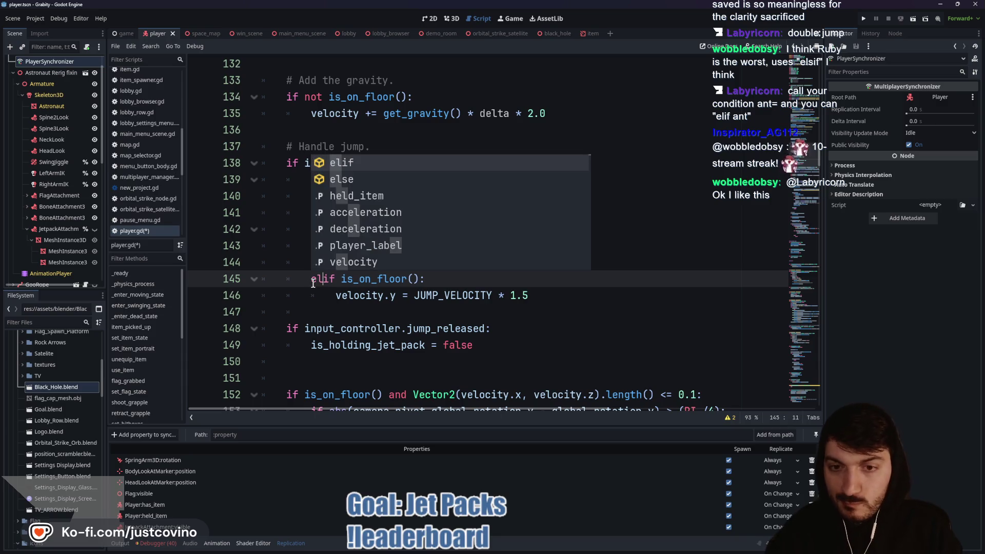
pyautogui.click(464, 281)
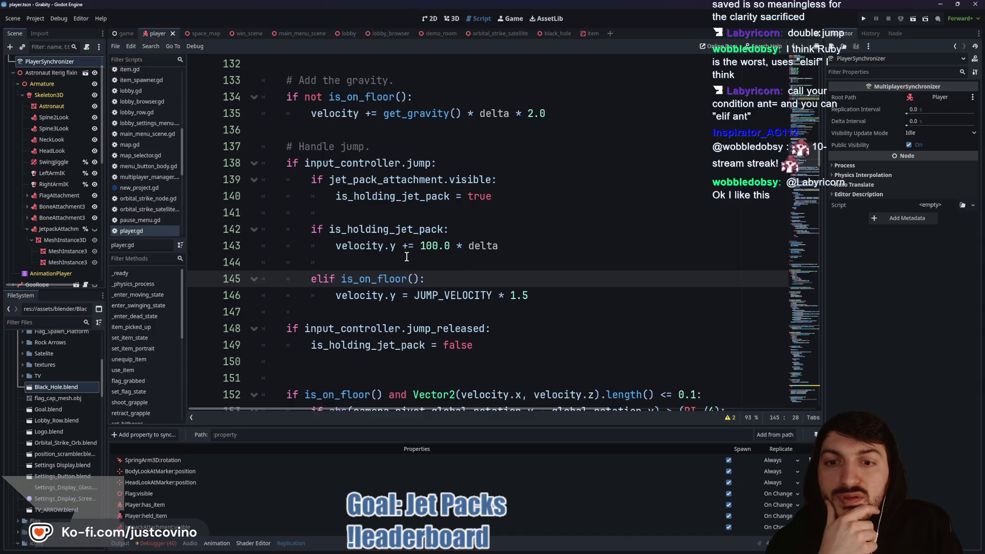
# Step: Run the game from the demo_room script with F5
pyautogui.moveTo(379, 246)
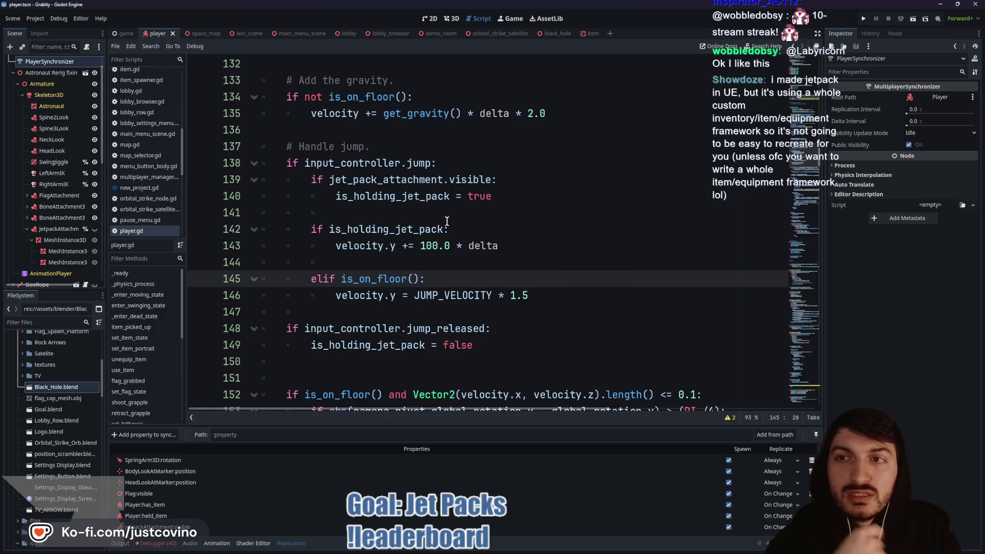
pyautogui.click(431, 34)
pyautogui.press('F5')
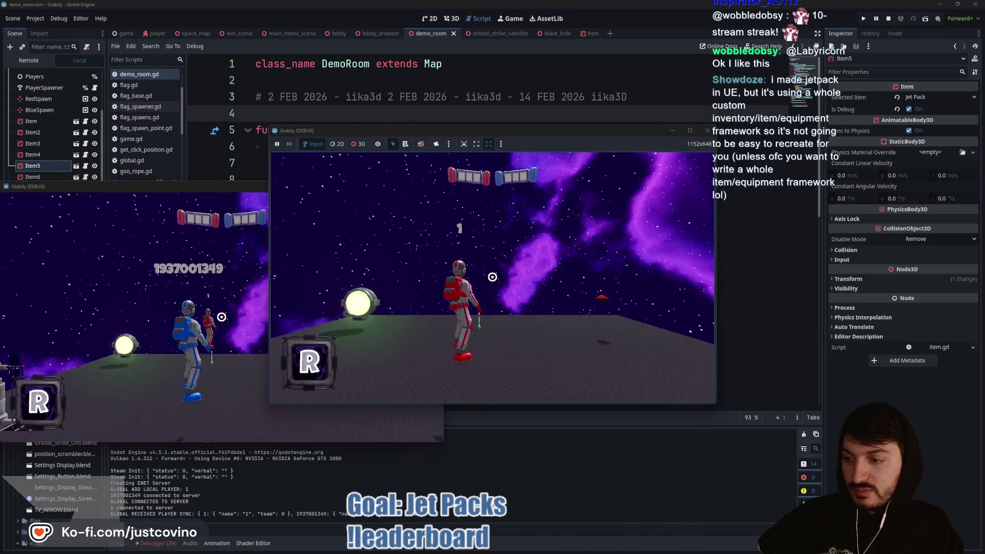
# Step: Walk the red player to the jet pack and pick it up with R
pyautogui.press('w')
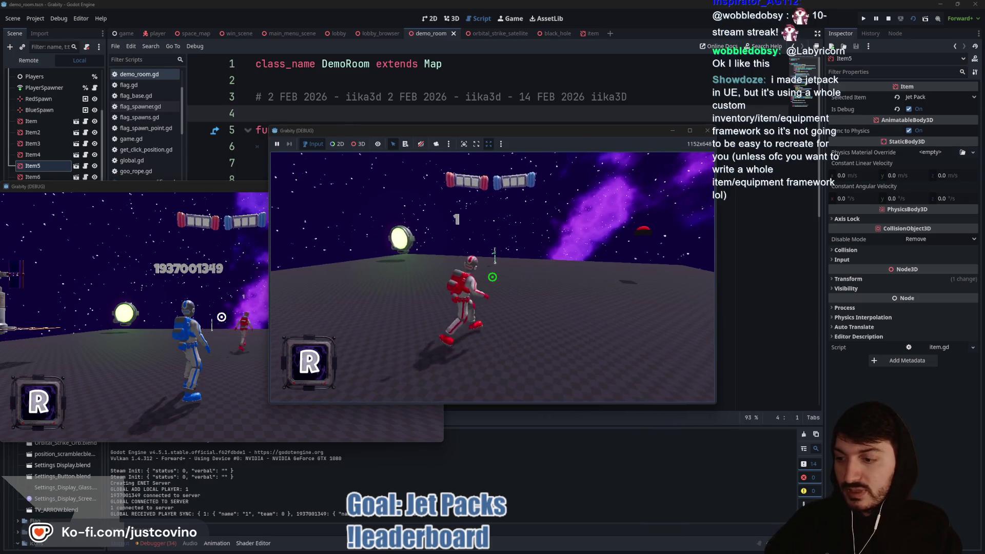
pyautogui.press('w')
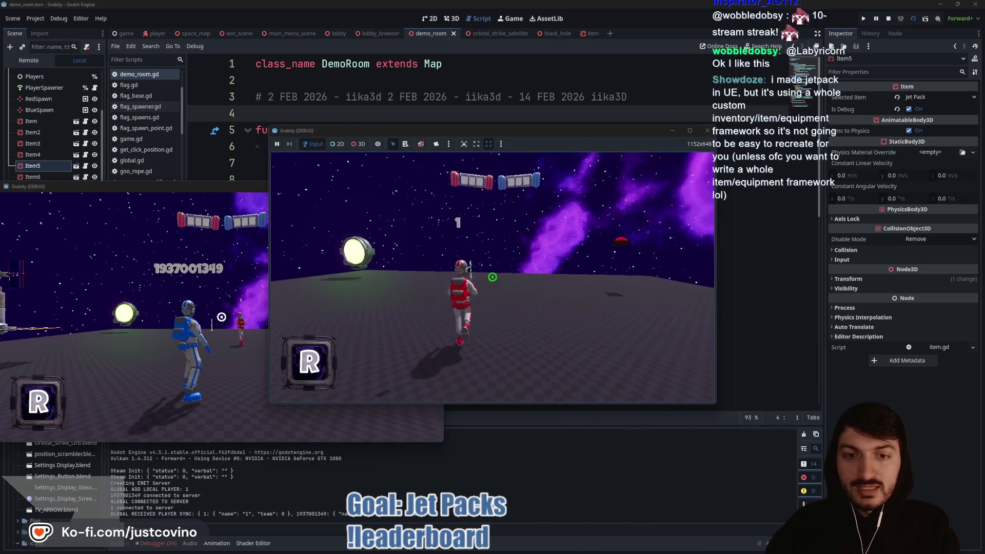
pyautogui.press('space')
pyautogui.press('w')
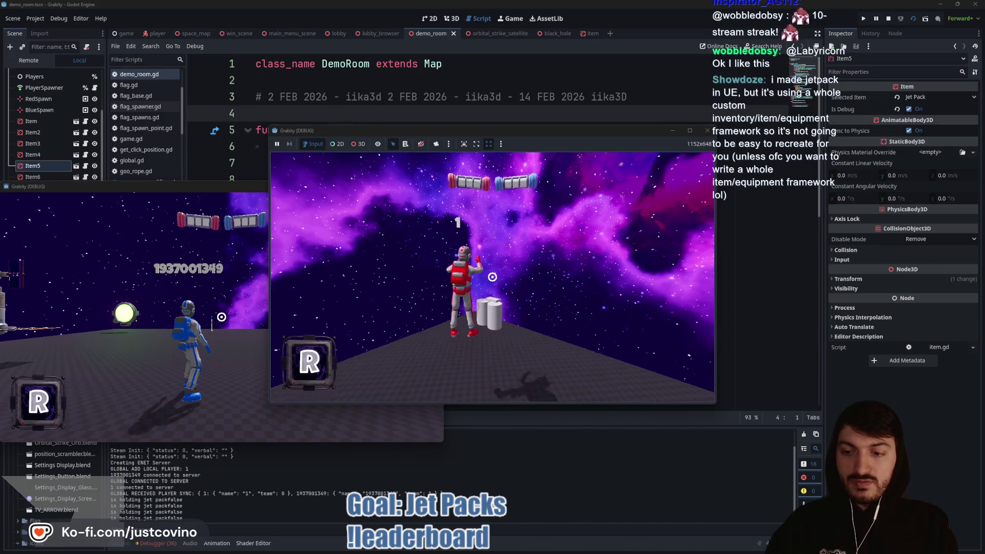
pyautogui.press('r')
pyautogui.click(492, 277)
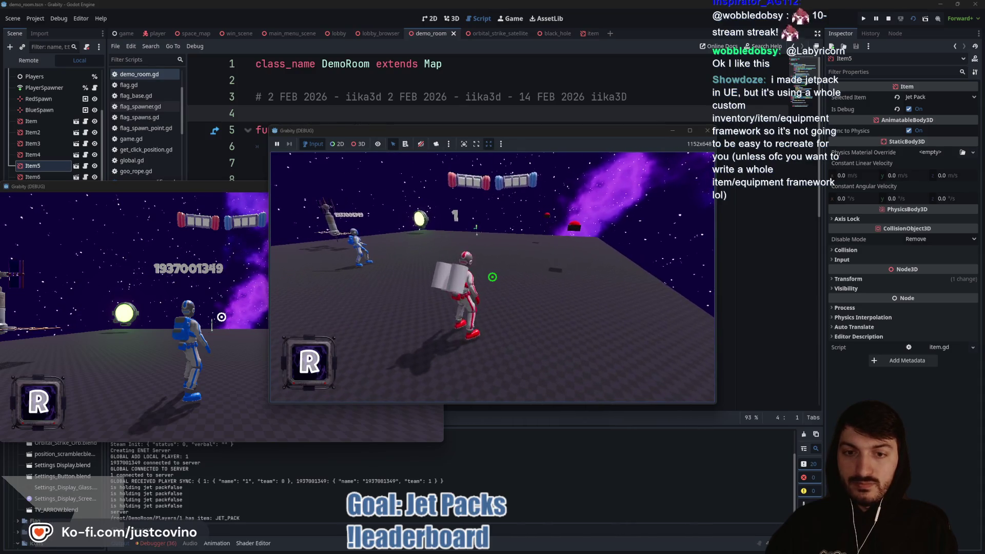
# Step: Fly repeatedly above the platform with the jet pack, then stop the game with F8
pyautogui.press('space')
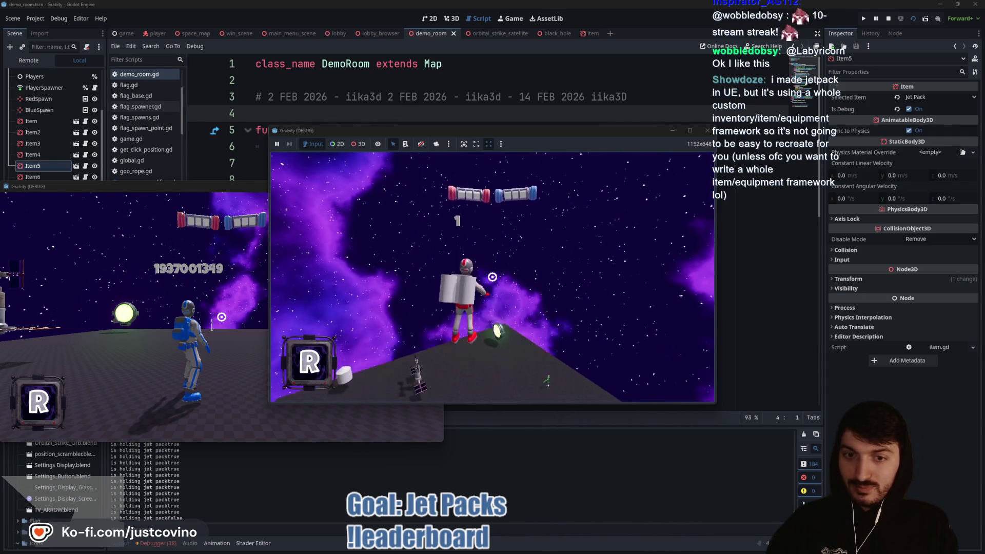
pyautogui.press('space')
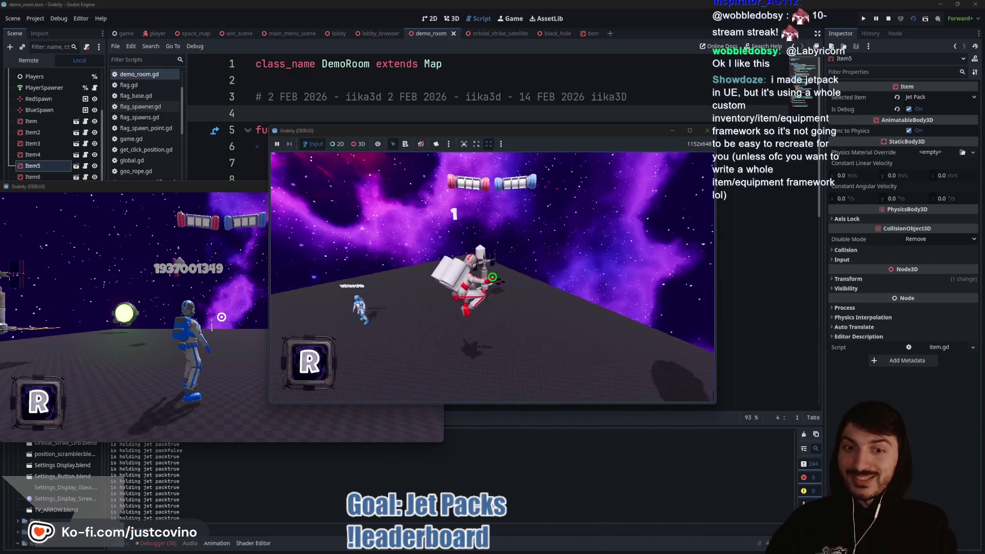
pyautogui.press('space')
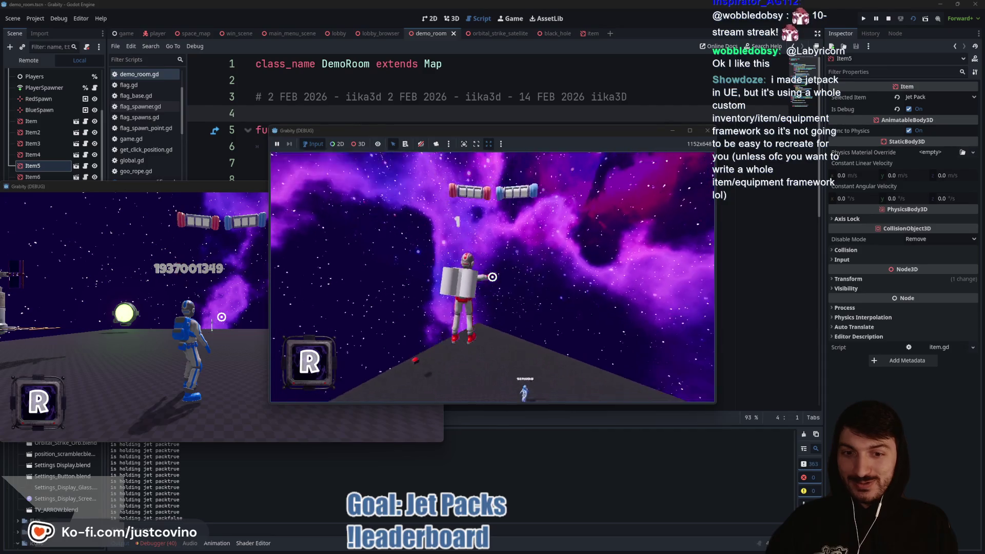
pyautogui.press('space')
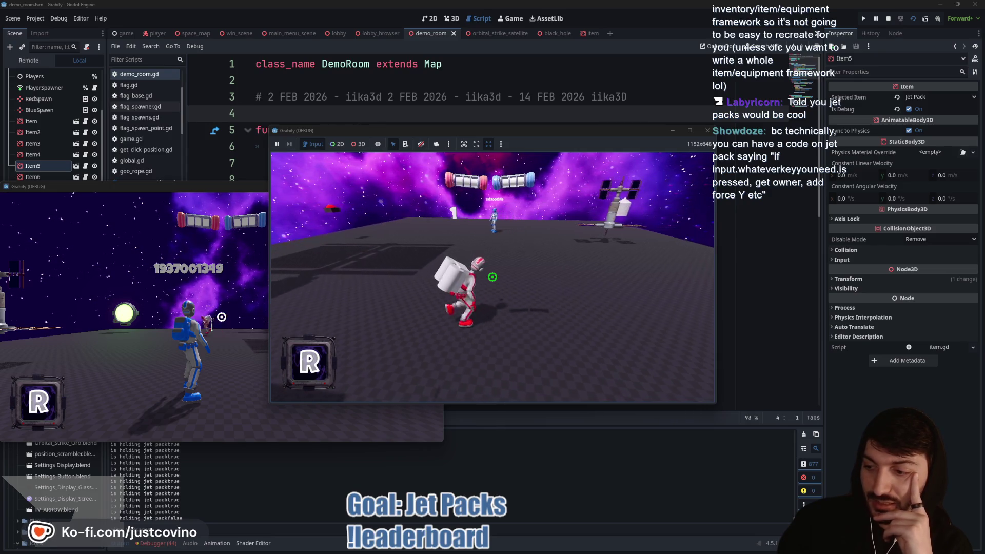
pyautogui.press('space')
pyautogui.press('space')
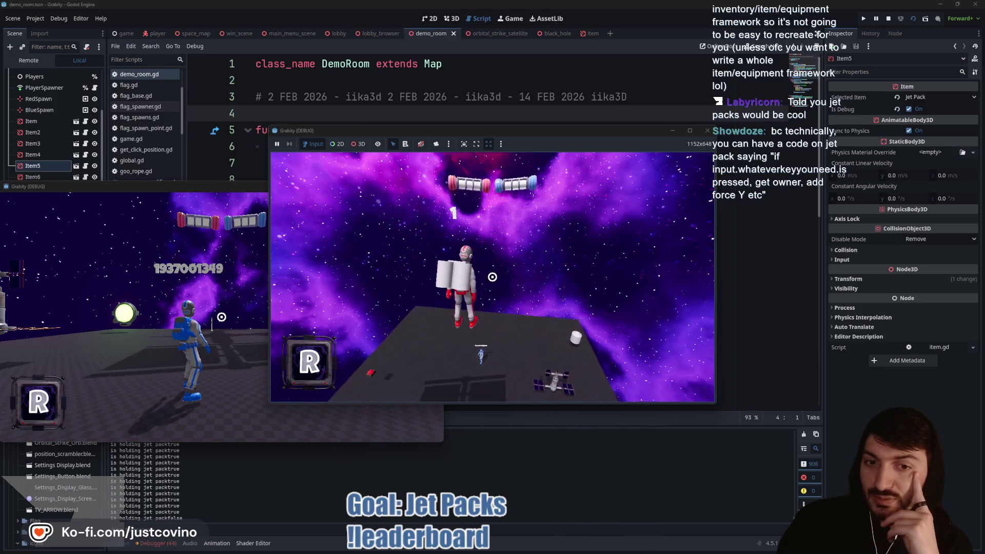
pyautogui.press('space')
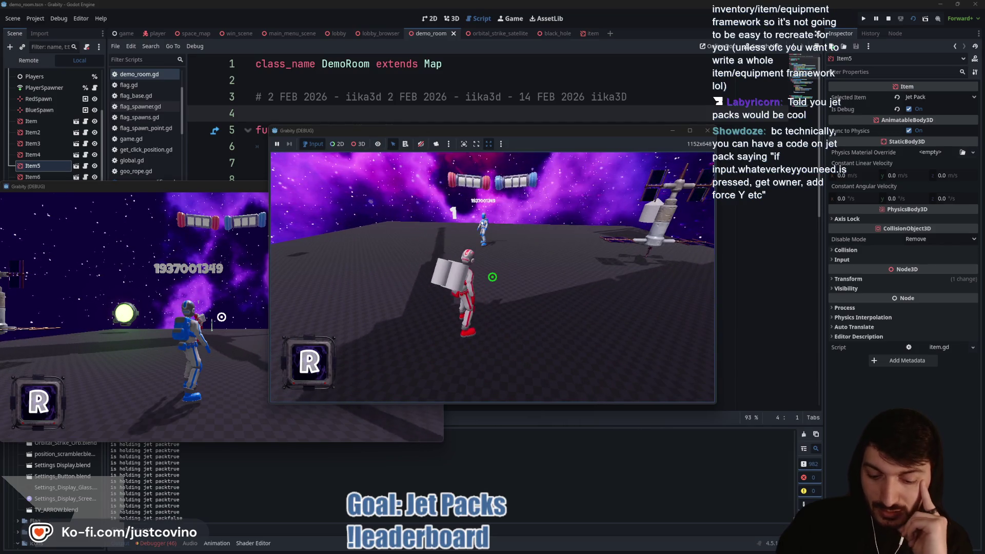
pyautogui.press('F8')
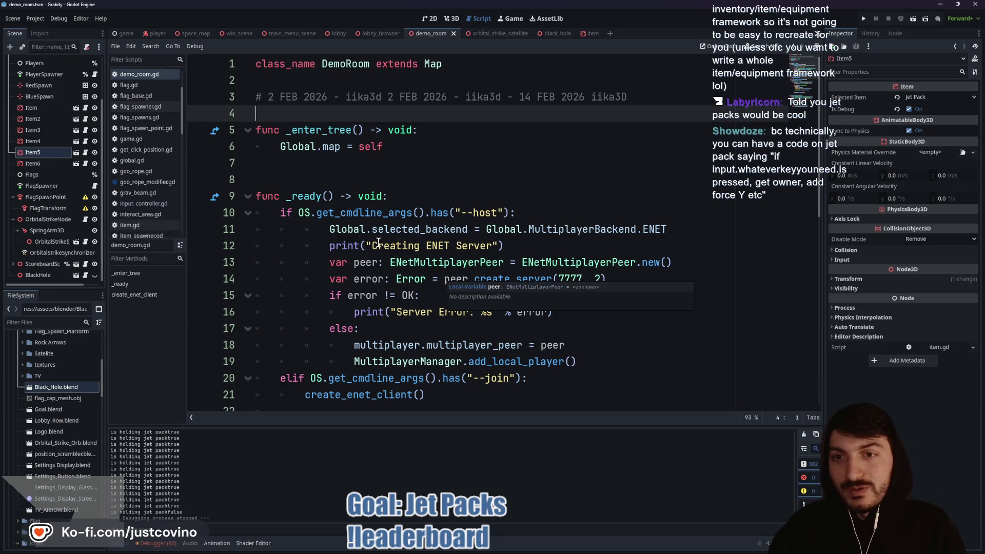
# Step: Switch to the item scene and view its placeholders, including JetPackPlaceholder, in 3D
pyautogui.click(315, 165)
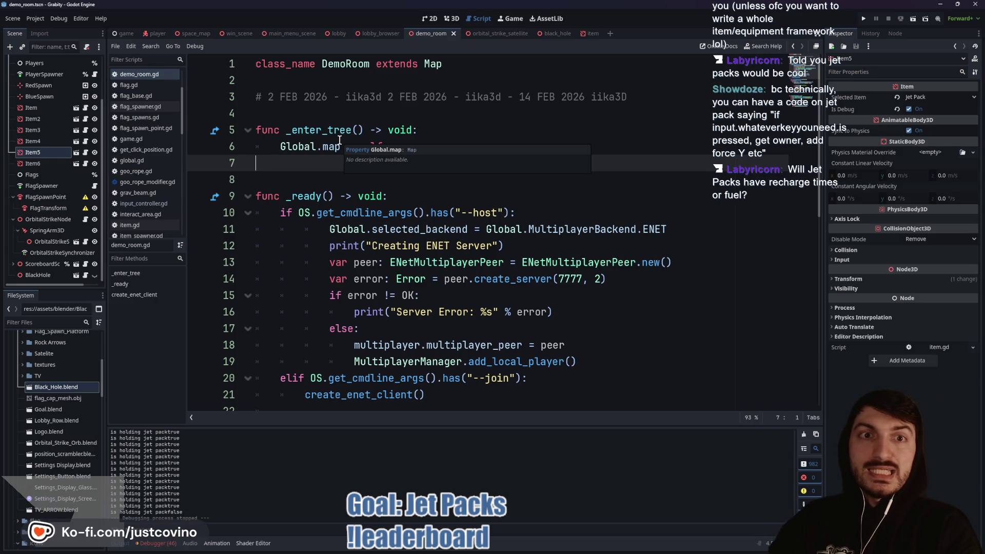
pyautogui.click(590, 33)
pyautogui.click(457, 19)
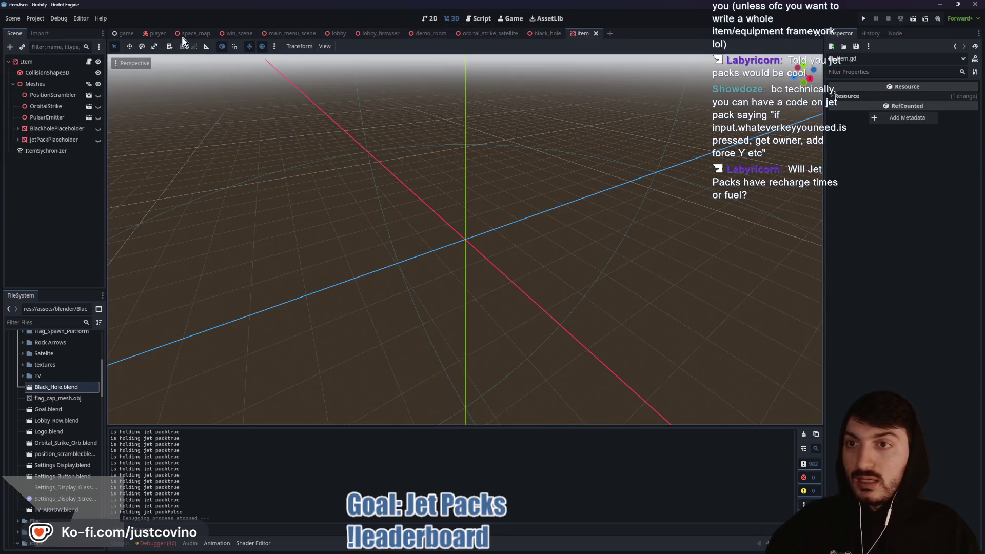
# Step: In the player scene, show JetpackAttachment on the astronaut, annotate it, then hide it again
pyautogui.click(156, 33)
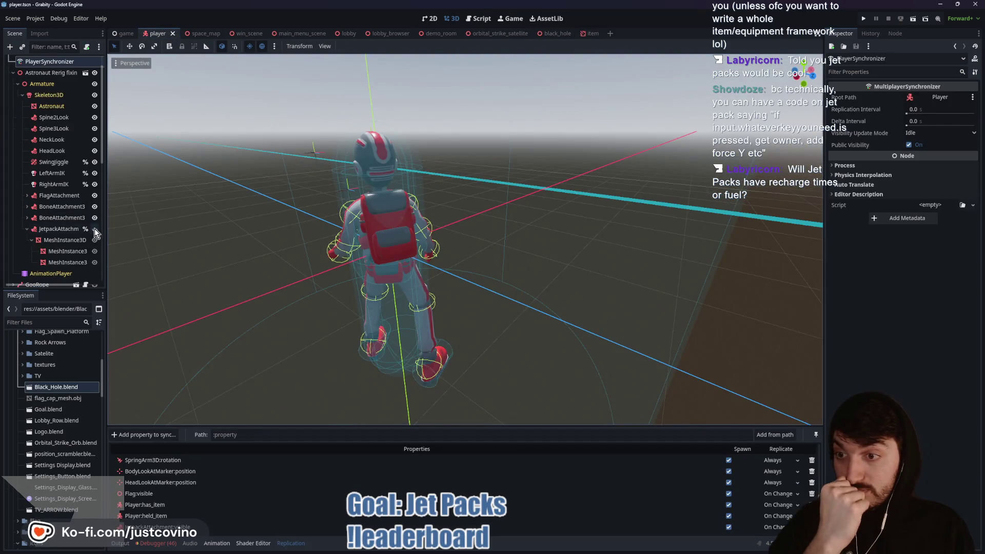
pyautogui.click(95, 228)
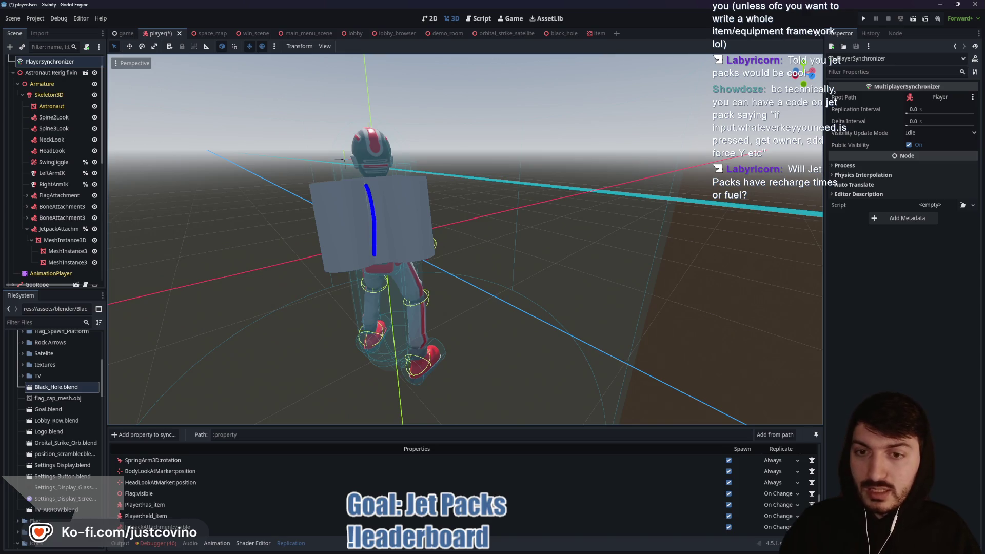
pyautogui.moveTo(385, 259)
pyautogui.mouseDown()
pyautogui.moveTo(390, 227)
pyautogui.moveTo(374, 204)
pyautogui.mouseUp()
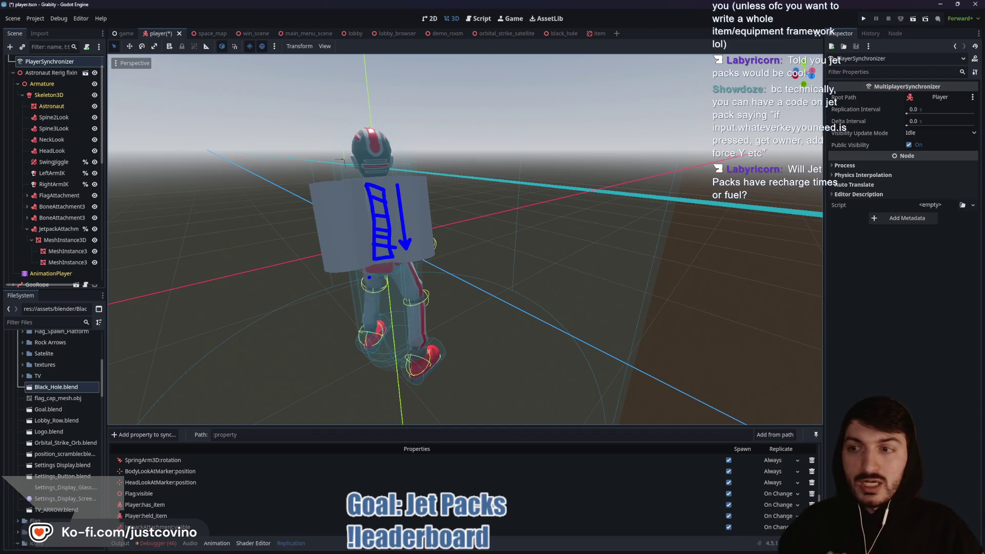
pyautogui.press('Escape')
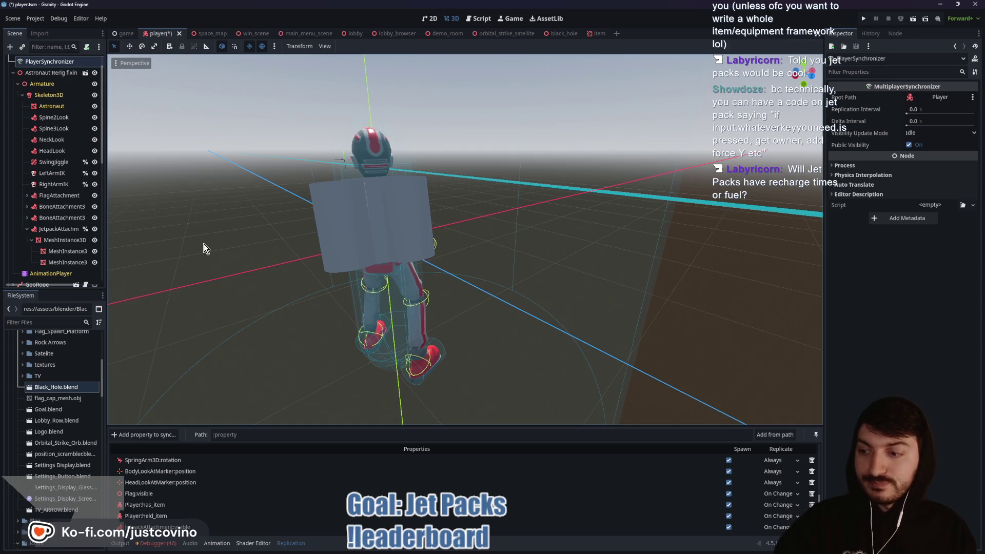
pyautogui.click(92, 229)
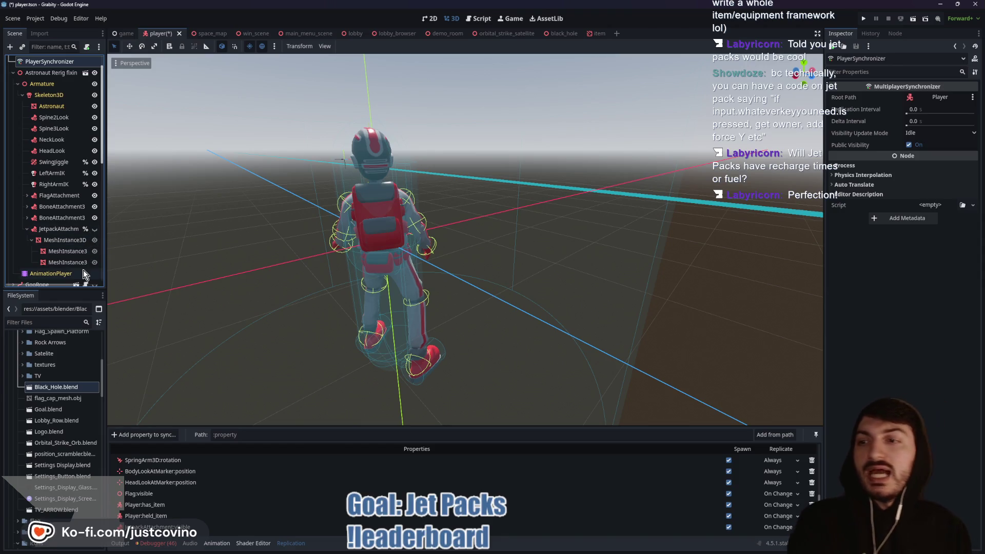
# Step: Save player.tscn and switch to the space_map scene
pyautogui.scroll(2, 56, 210)
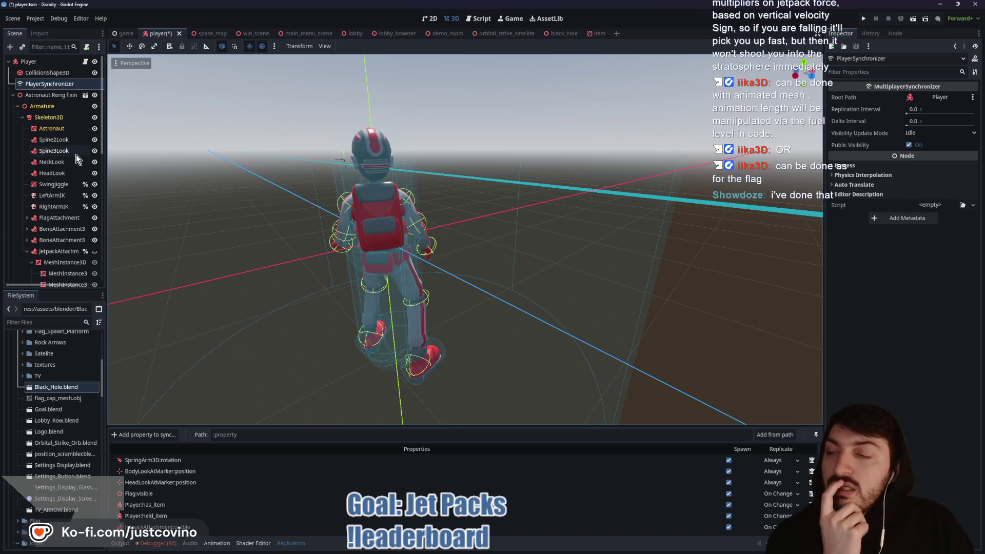
pyautogui.scroll(-5, 53, 135)
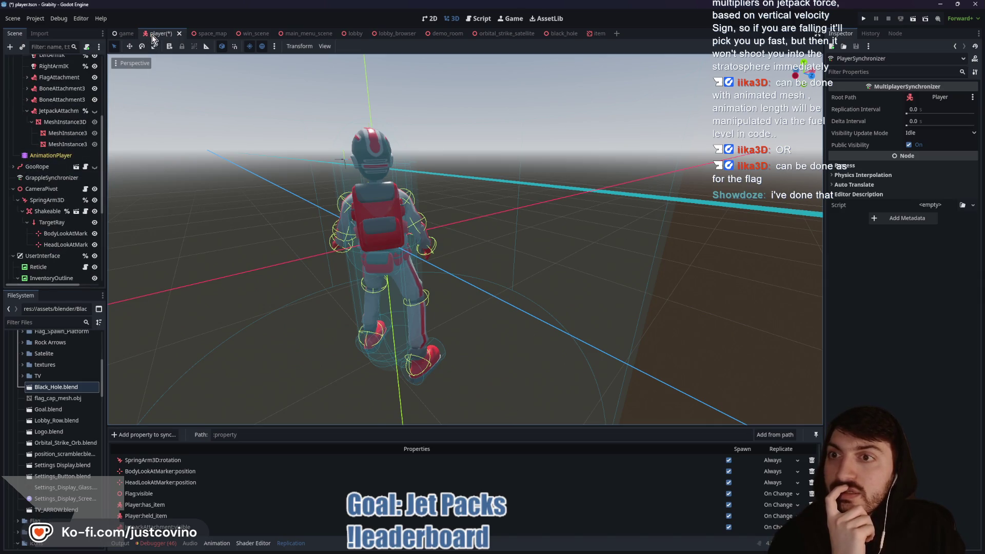
pyautogui.hotkey('ctrl', 's')
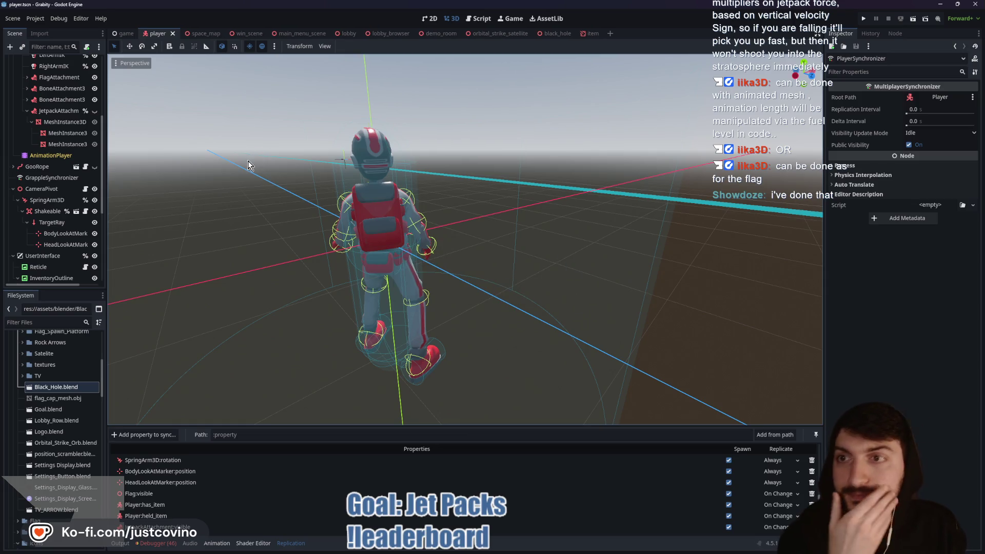
pyautogui.click(200, 35)
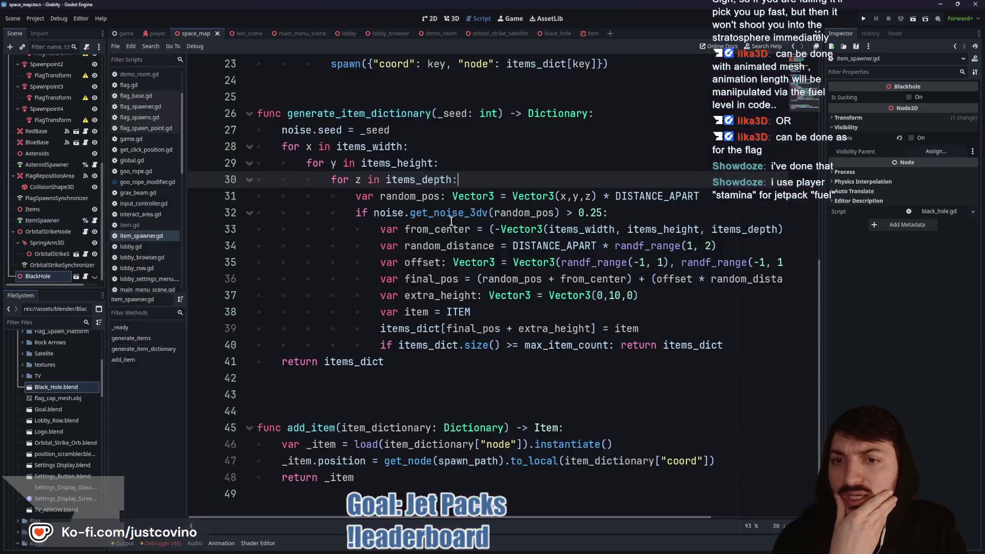
# Step: Review item.gd's ITEMS_ARRAY and check its JET_PACK entry
pyautogui.click(94, 220)
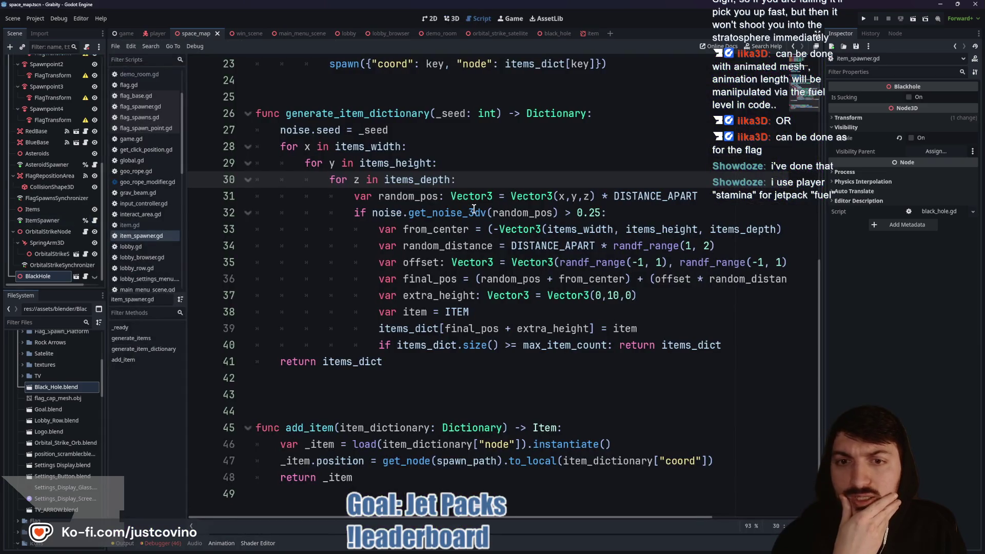
pyautogui.scroll(7, 474, 208)
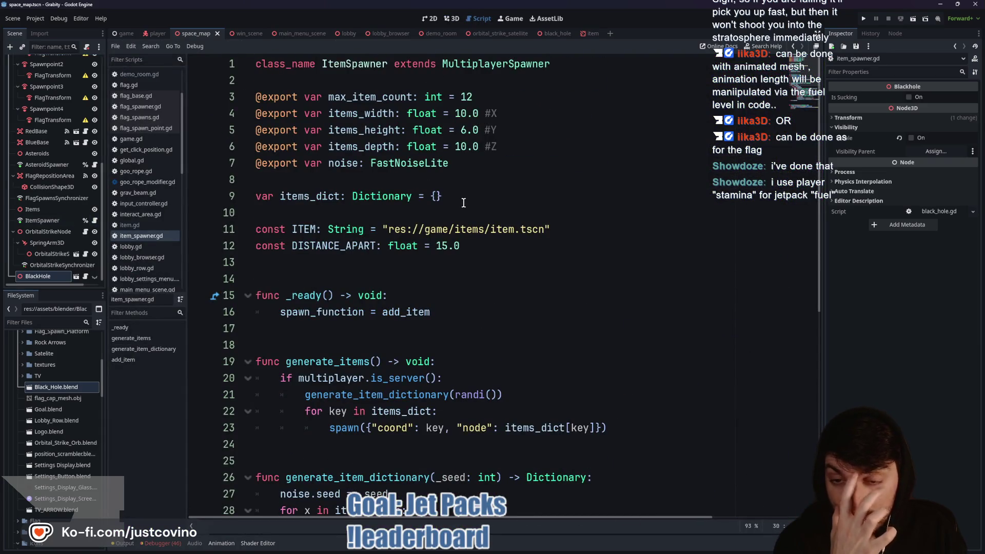
pyautogui.scroll(-3, 464, 203)
pyautogui.scroll(-4, 464, 203)
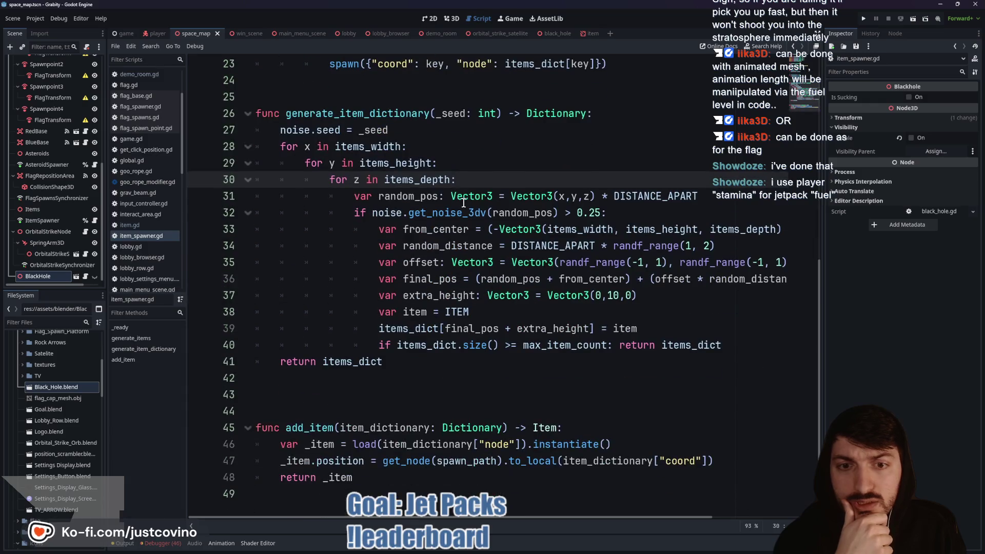
pyautogui.scroll(7, 434, 247)
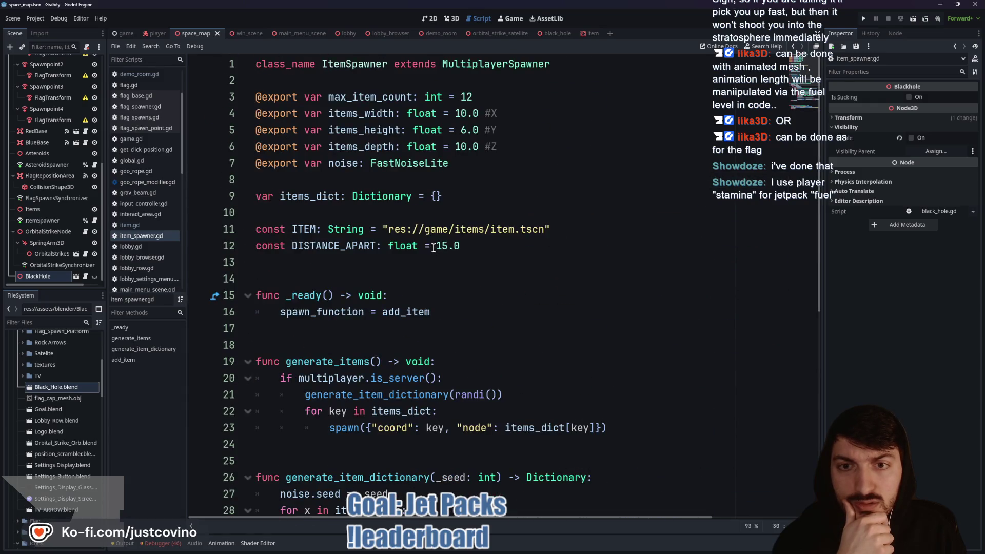
pyautogui.doubleClick(306, 230)
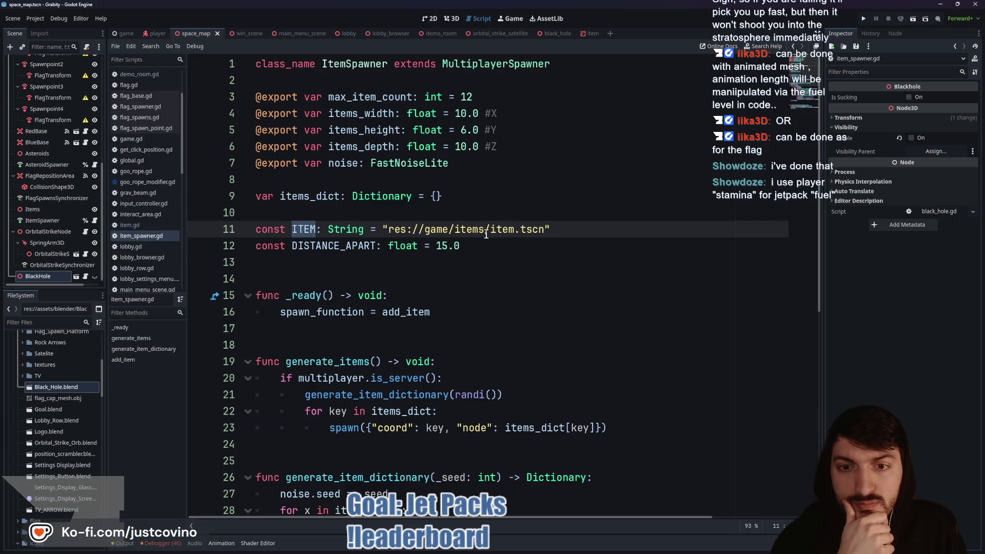
pyautogui.scroll(-5, 301, 216)
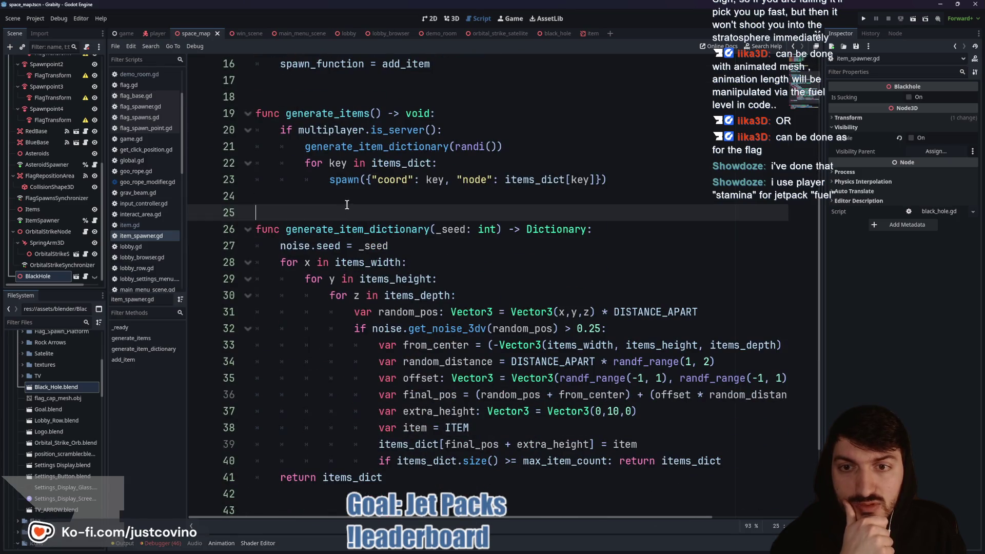
pyautogui.click(579, 35)
pyautogui.scroll(-4, 402, 205)
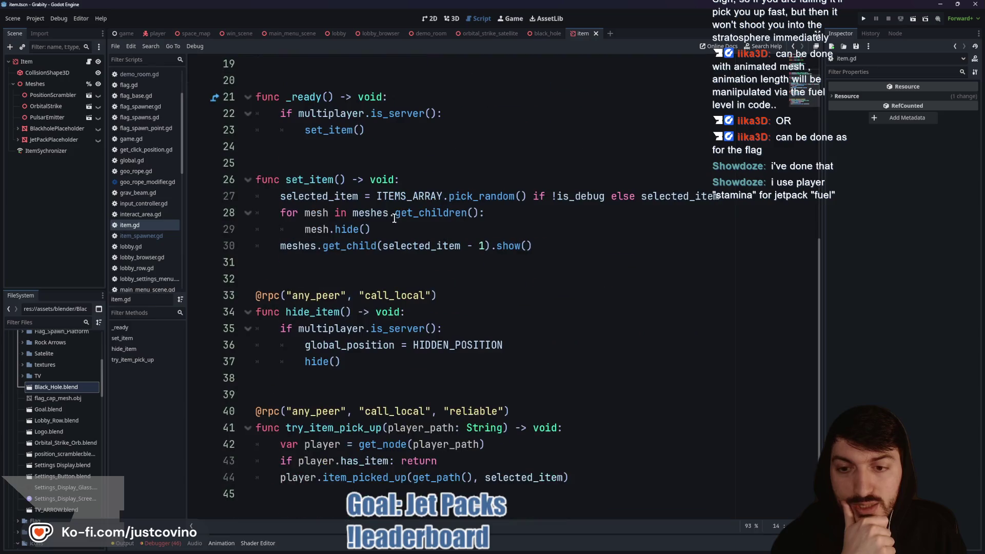
pyautogui.scroll(5, 349, 265)
pyautogui.tripleClick(438, 227)
pyautogui.click(453, 229)
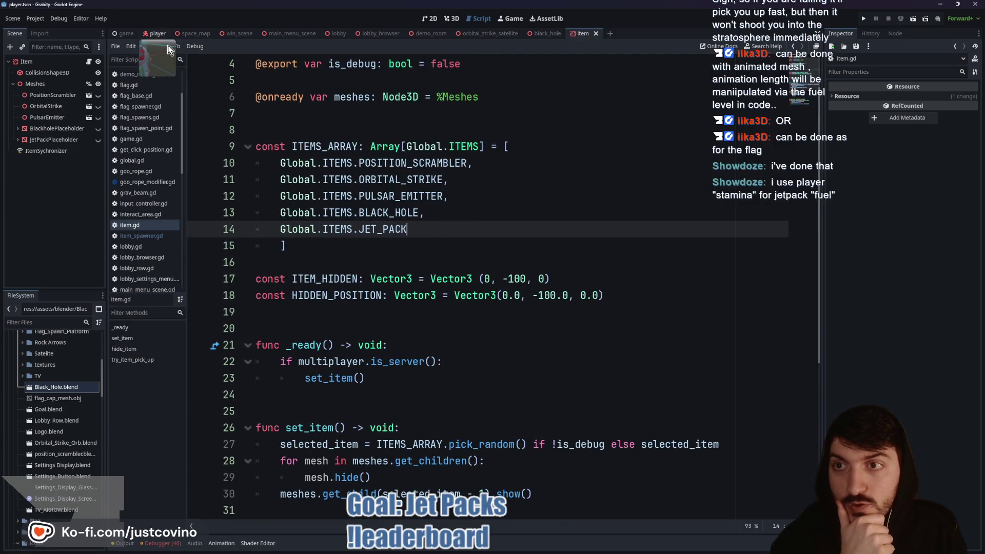
# Step: Scroll player.gd down to its Debug Cheats region and launch the game in debug windows
pyautogui.click(157, 33)
pyautogui.scroll(-20, 462, 231)
pyautogui.scroll(-20, 507, 278)
pyautogui.scroll(-12, 475, 277)
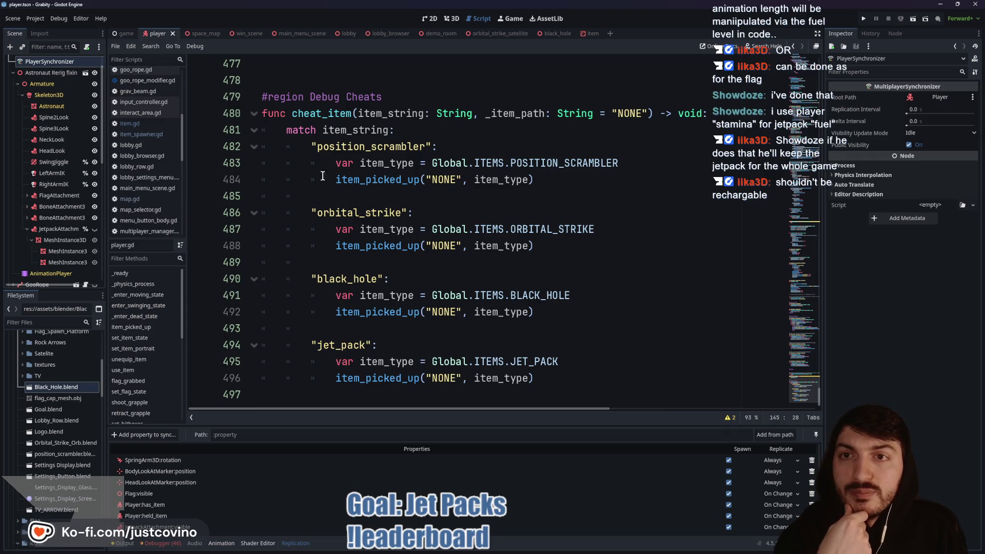
pyautogui.click(864, 21)
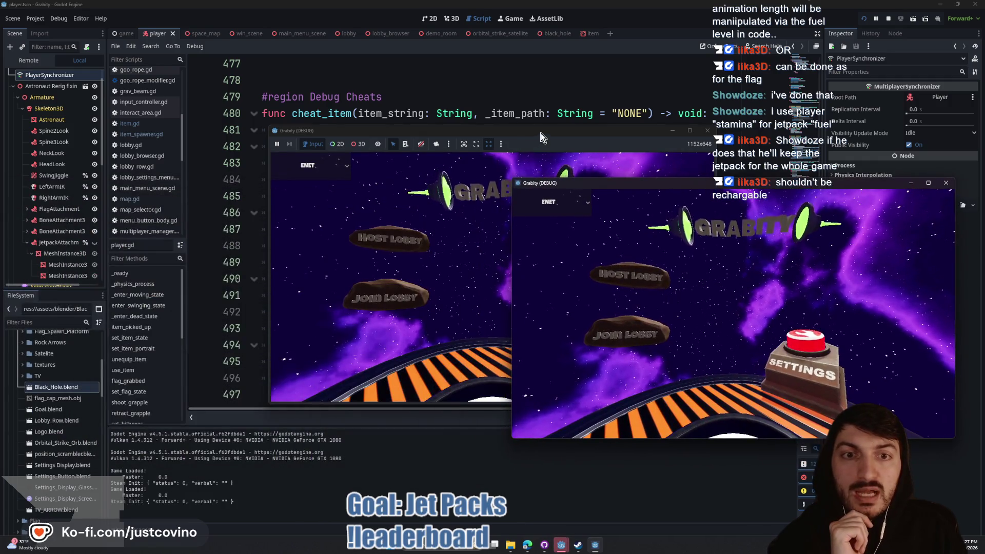
# Step: Move the first game window to the left and host a public lobby in it
pyautogui.moveTo(541, 134); pyautogui.dragTo(288, 147)
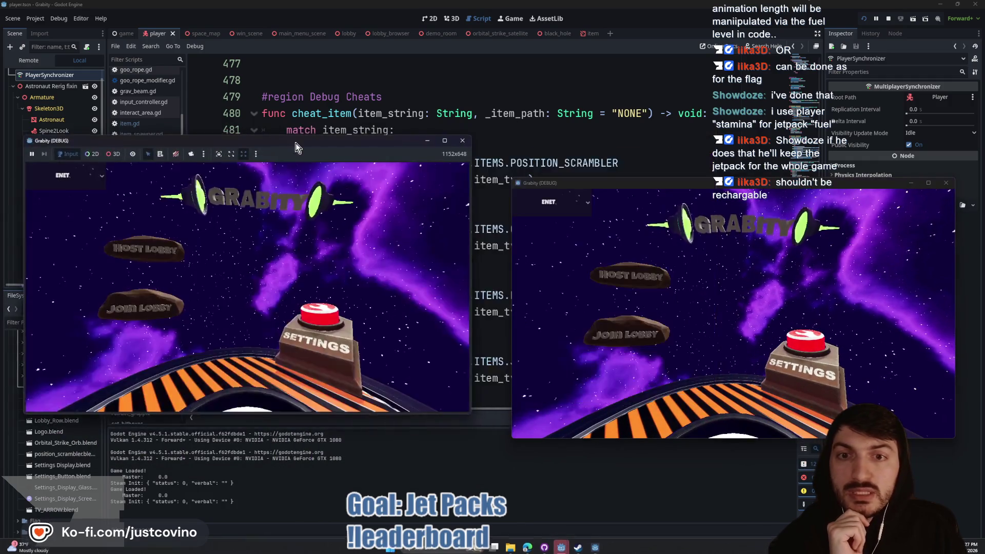
pyautogui.click(147, 239)
pyautogui.click(245, 262)
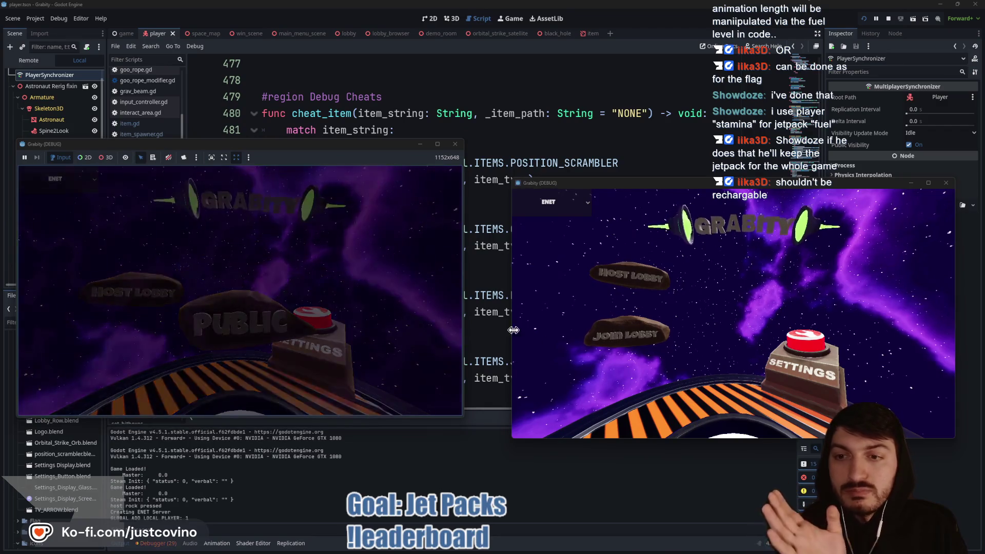
# Step: Join the hosted lobby from the second window, ready both players and start the match
pyautogui.click(630, 342)
pyautogui.click(700, 324)
pyautogui.click(742, 379)
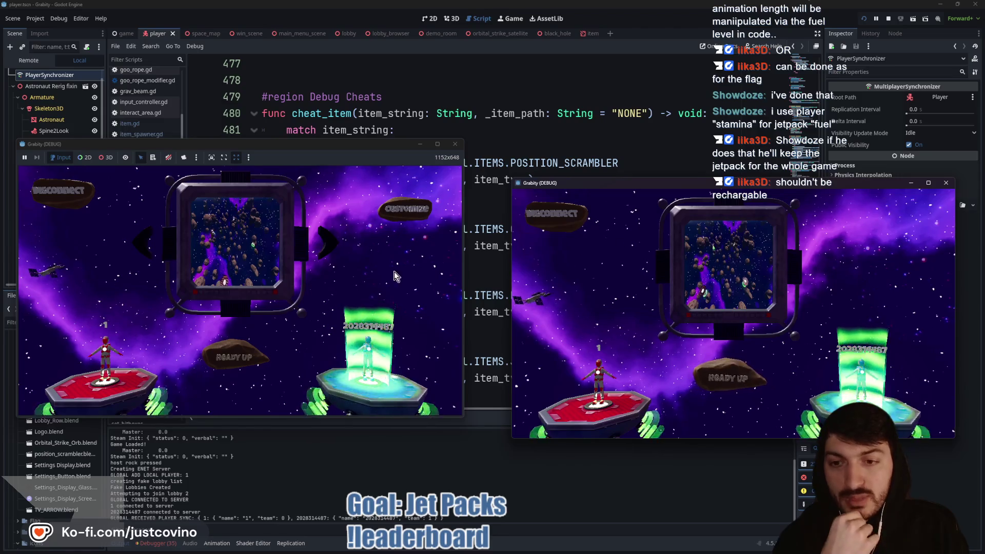
pyautogui.click(234, 357)
pyautogui.click(234, 356)
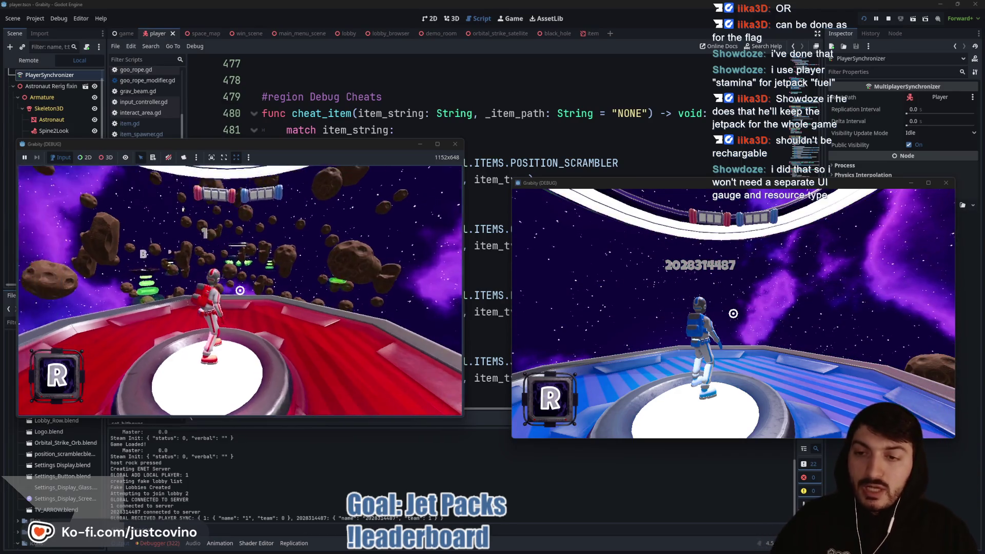
# Step: Enter CHEAT_ITEM jet_pack in the in-game dev console to give the red player a jet pack
pyautogui.press('w')
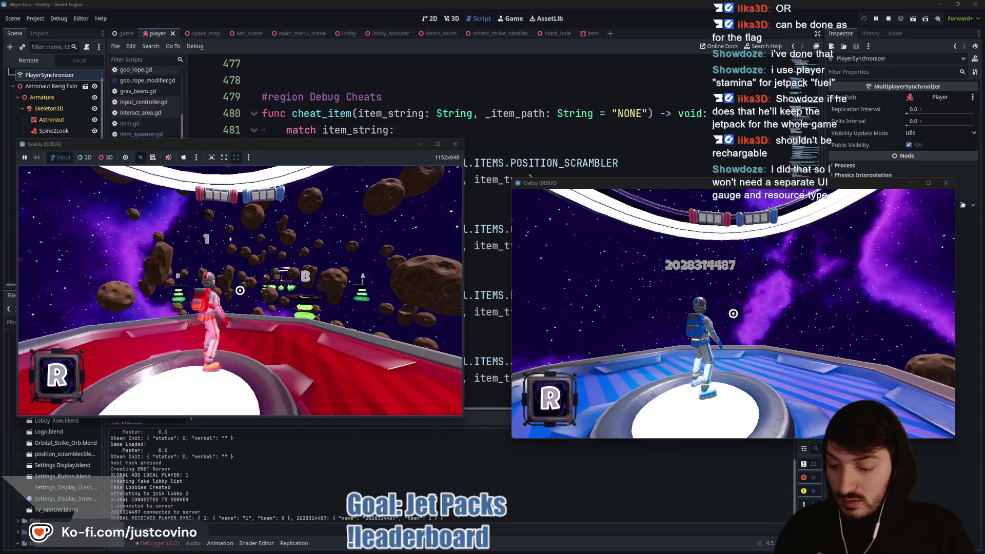
pyautogui.press('`')
pyautogui.write('_item')
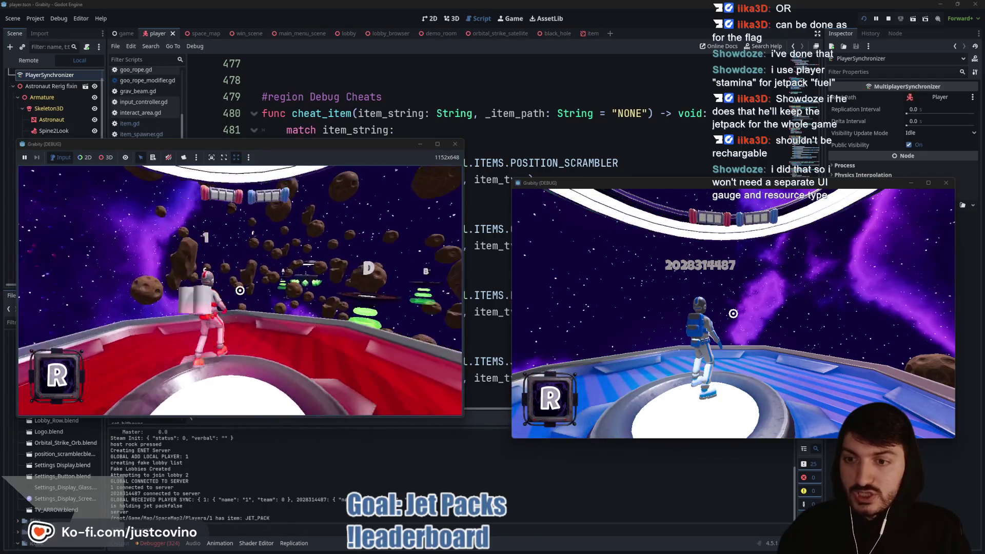
# Step: Test-fly the jet pack off the red platform and grapple onto asteroids
pyautogui.press('w')
pyautogui.press('space')
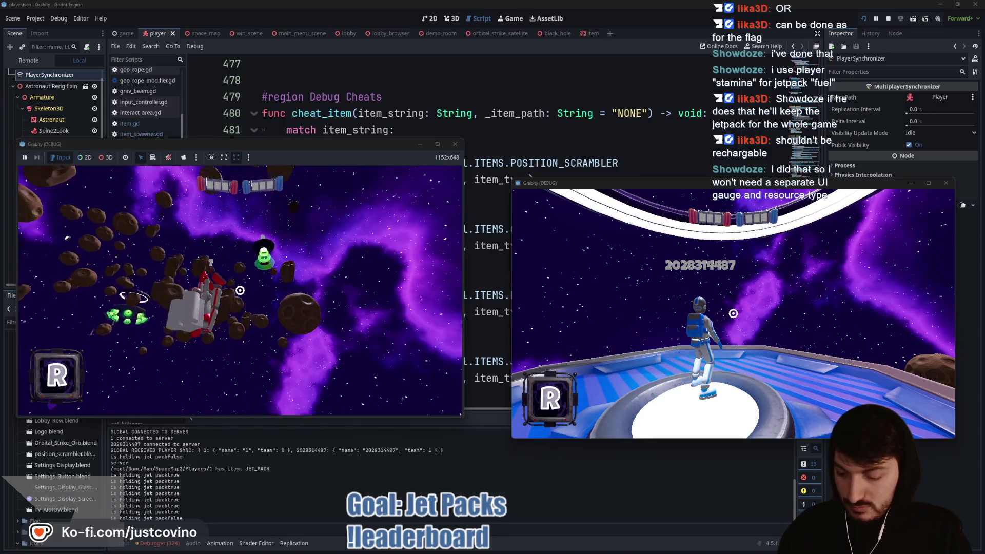
pyautogui.press('super')
pyautogui.press('super')
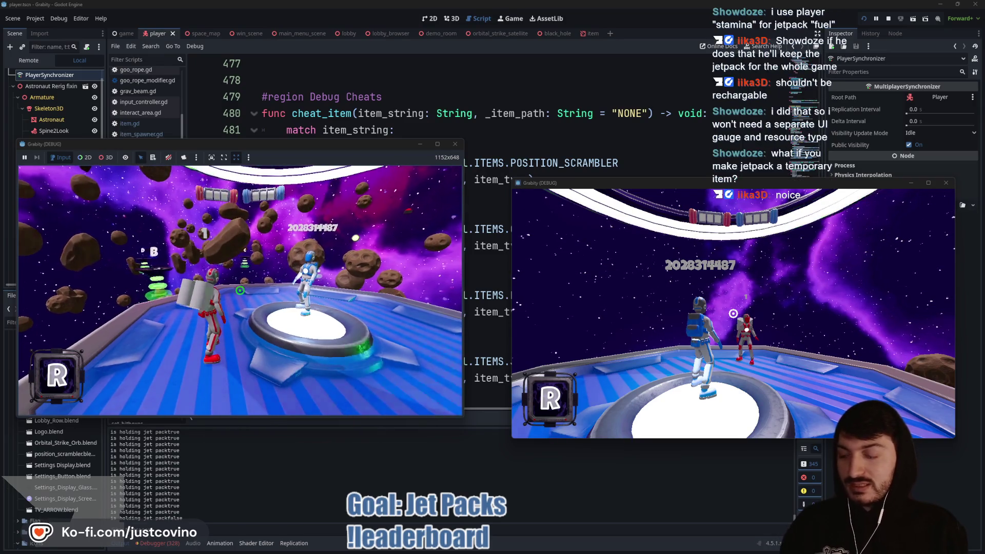
pyautogui.press('w')
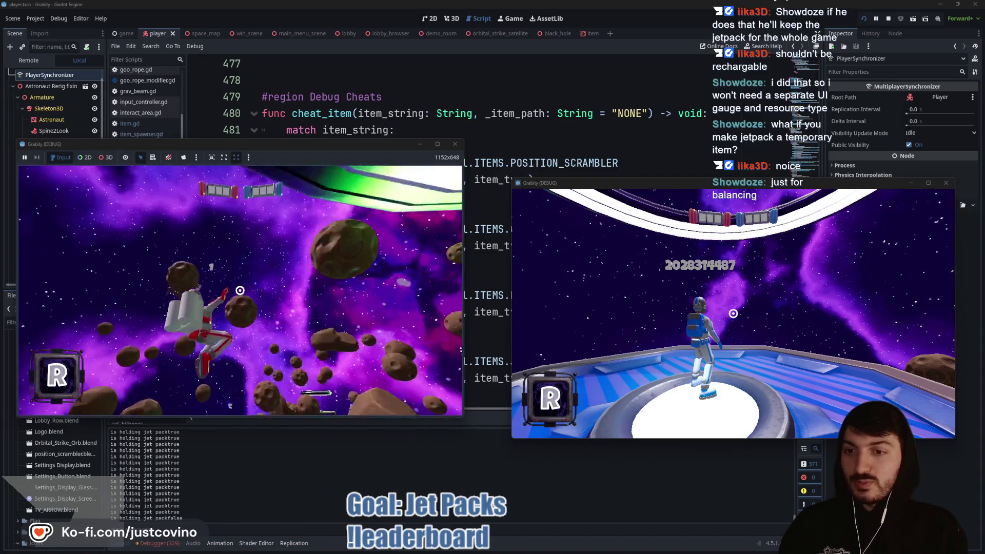
pyautogui.click(240, 290)
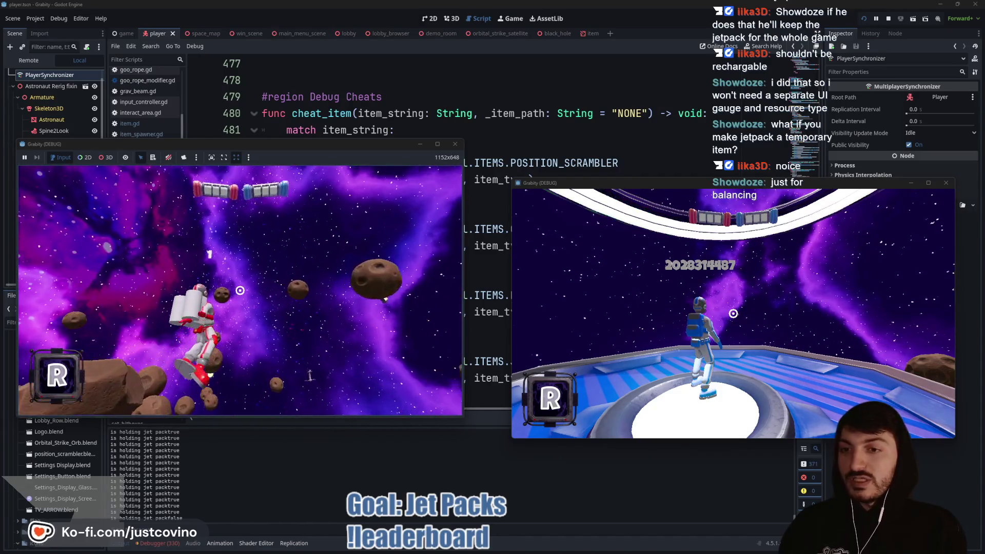
pyautogui.click(240, 290)
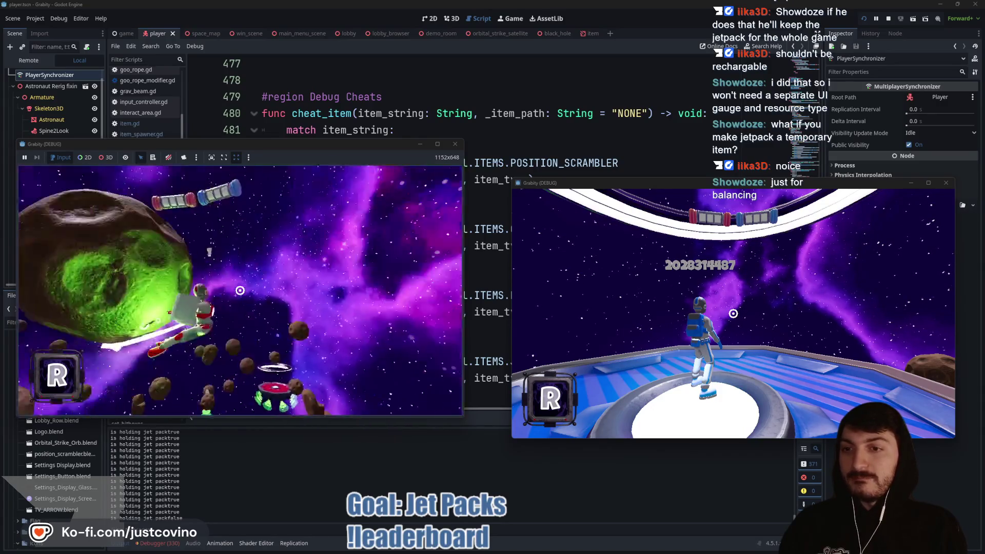
pyautogui.click(239, 291)
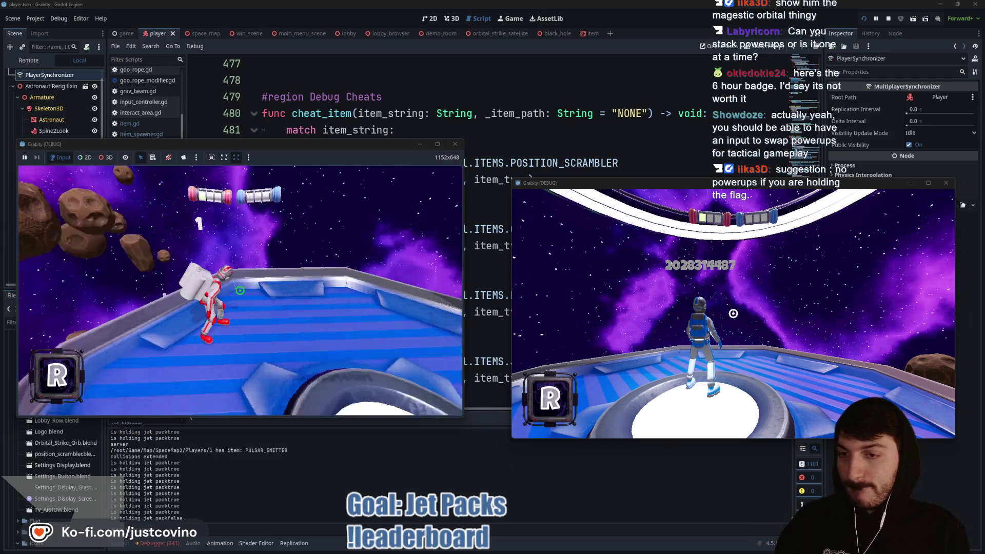
pyautogui.press('space')
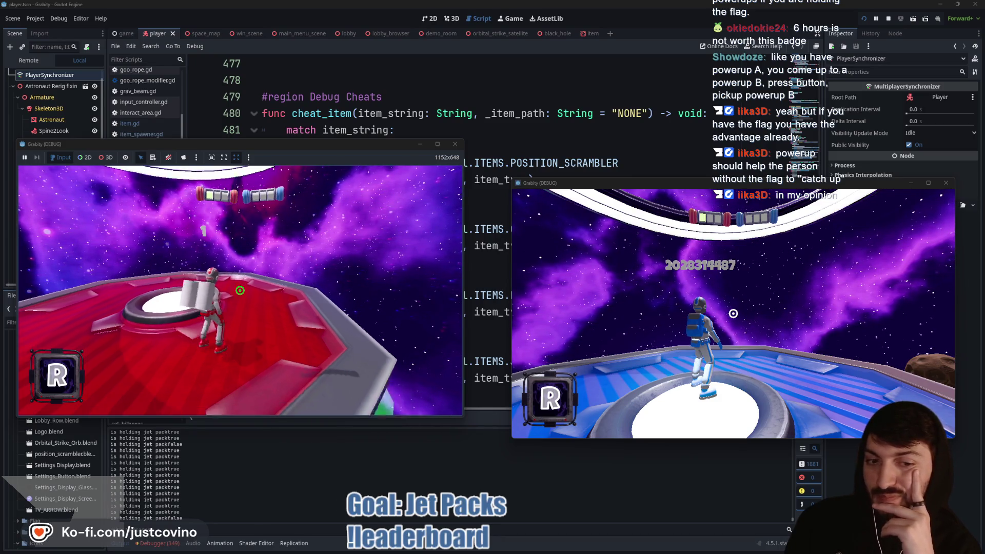
# Step: Jet pack through the asteroid field, grapple the green asteroid, then stop the game with F8
pyautogui.press('w')
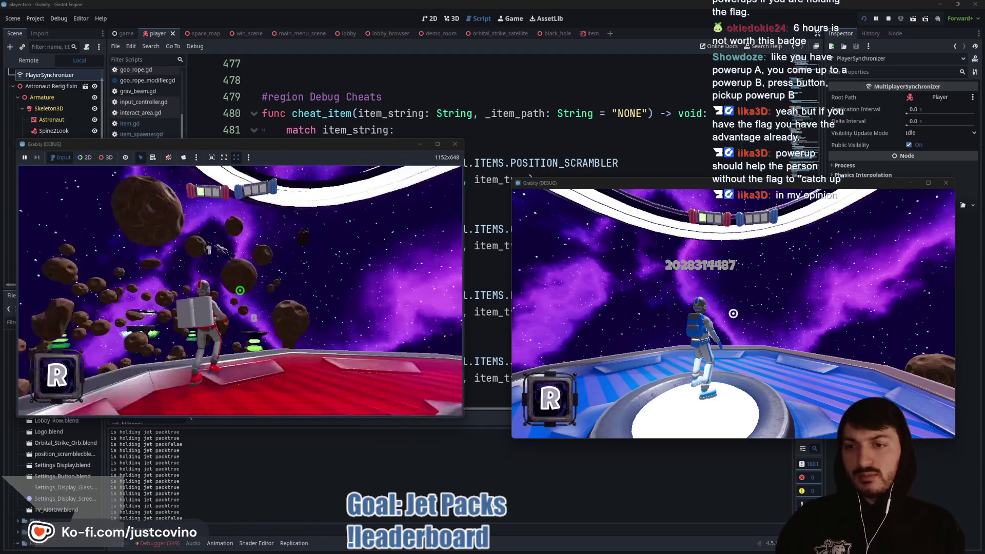
pyautogui.press('space')
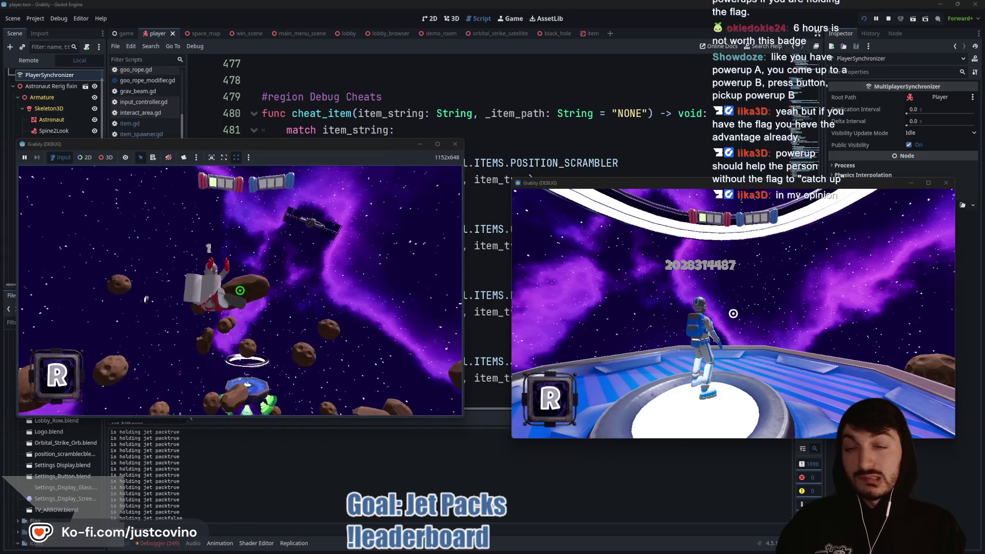
pyautogui.press('w')
pyautogui.press('w')
pyautogui.press('w')
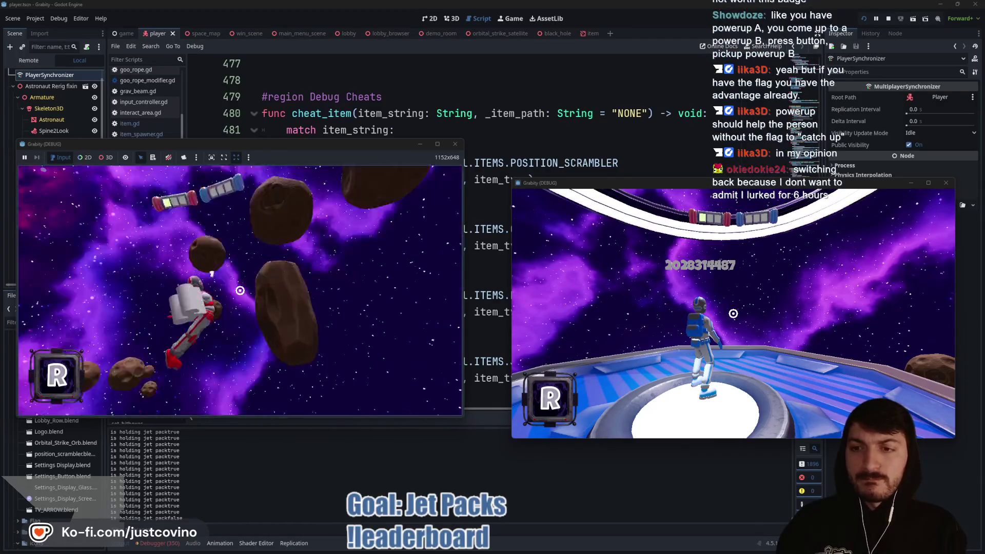
pyautogui.press('w')
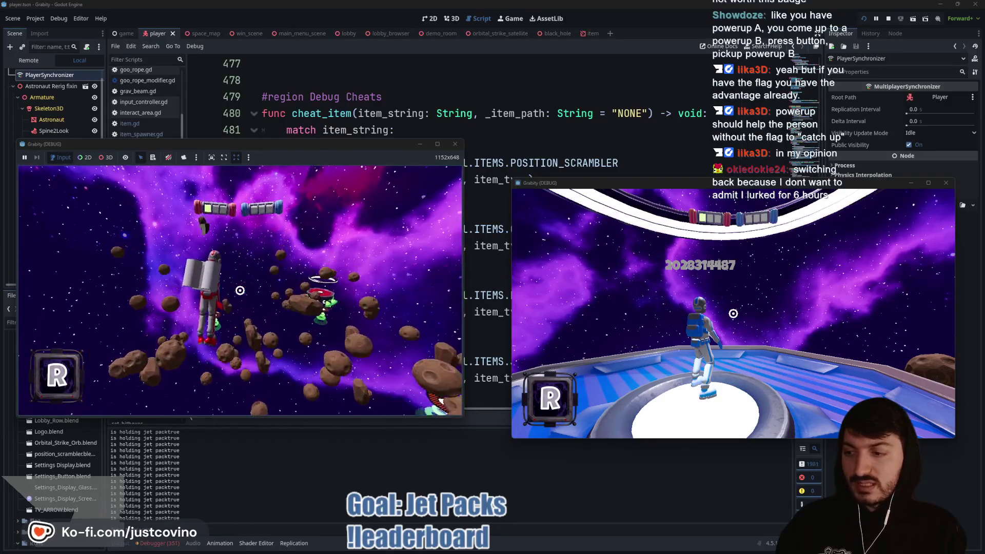
pyautogui.press('w')
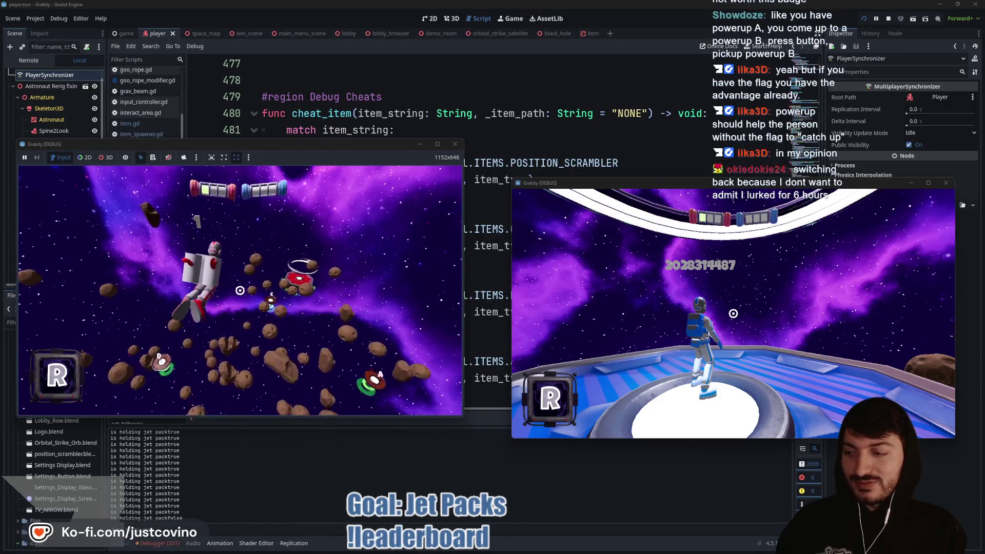
pyautogui.press('space')
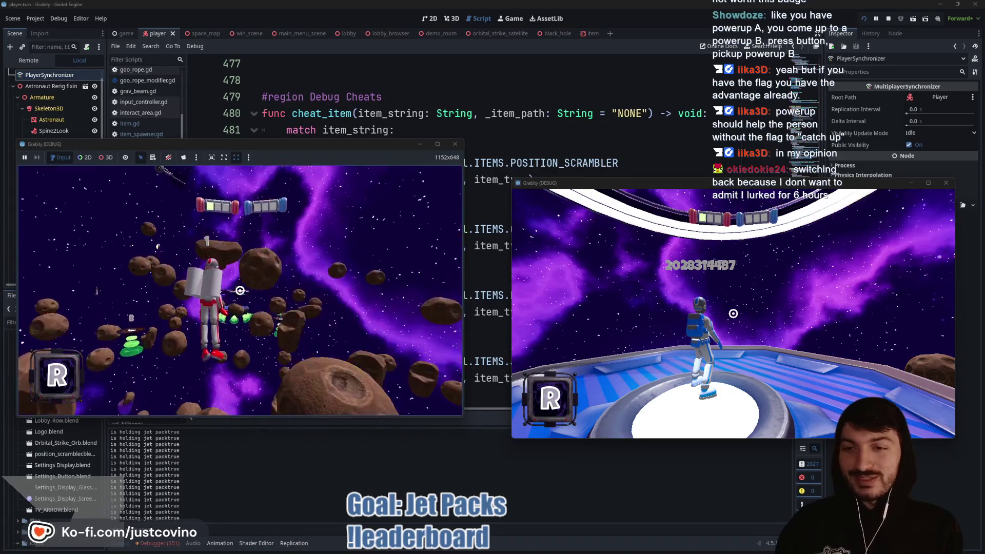
pyautogui.press('space')
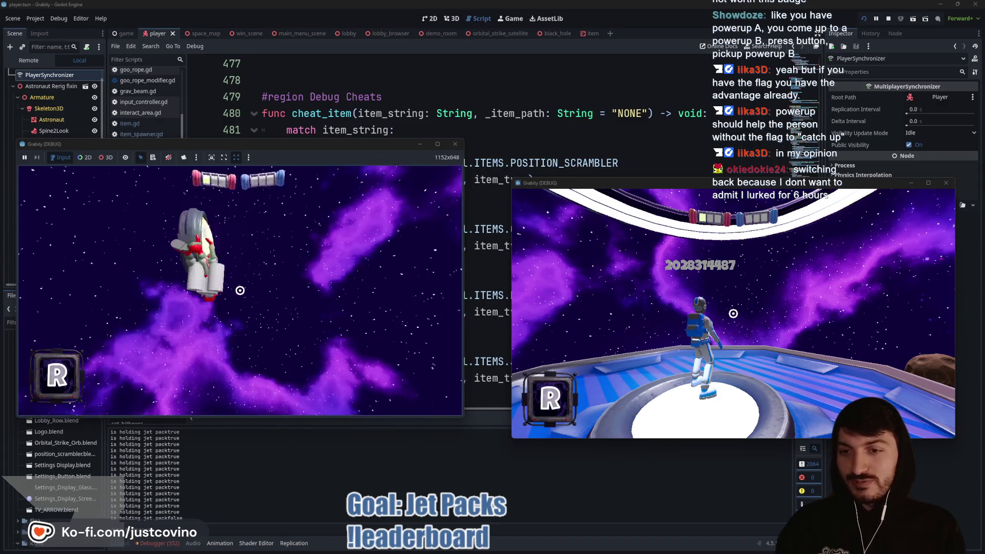
pyautogui.click(240, 291)
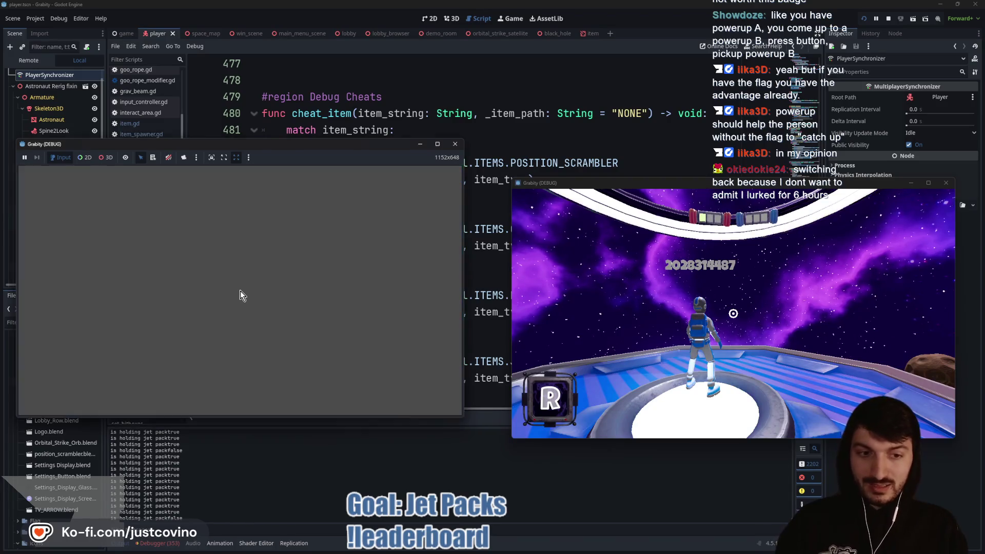
pyautogui.press('F8')
# Step: Bring up GitHub Desktop and begin the commit summary 'Jetpack added - WIP'
pyautogui.click(507, 263)
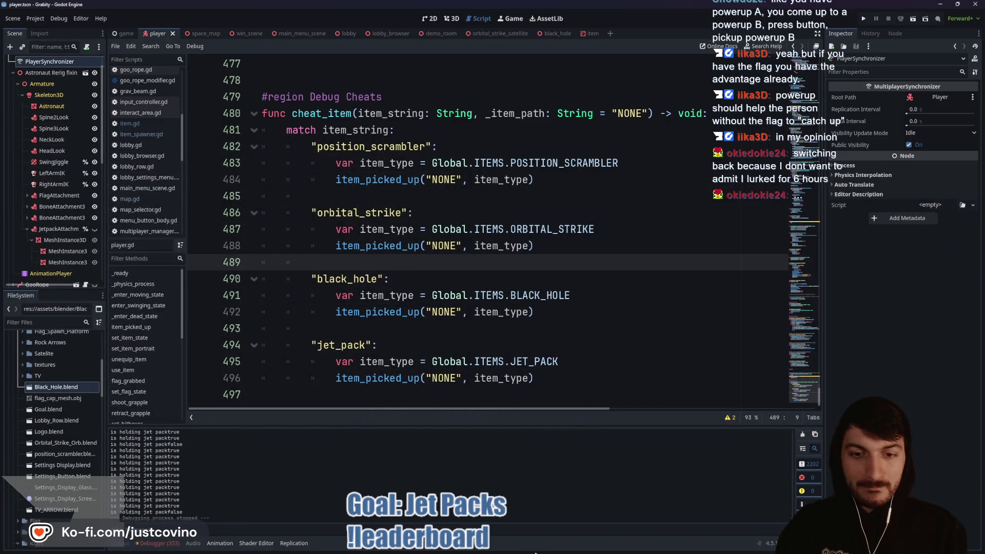
pyautogui.click(554, 544)
pyautogui.click(341, 354)
pyautogui.write('Jetpack added')
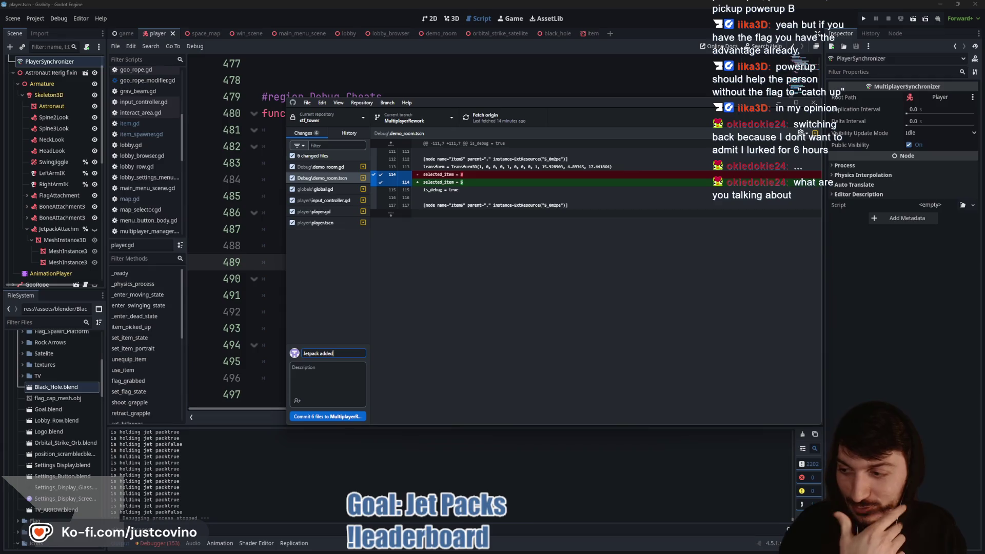
# Step: Look at a chat badge's details in the stream chat, then move the chat window aside
pyautogui.hotkey('alt', 'Tab')
pyautogui.scroll(3, 483, 260)
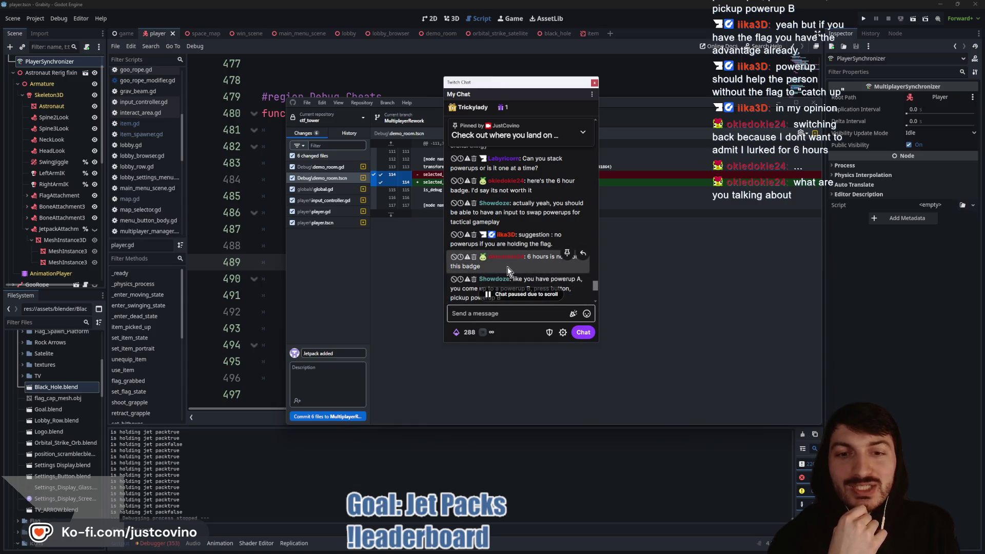
pyautogui.scroll(-1, 507, 267)
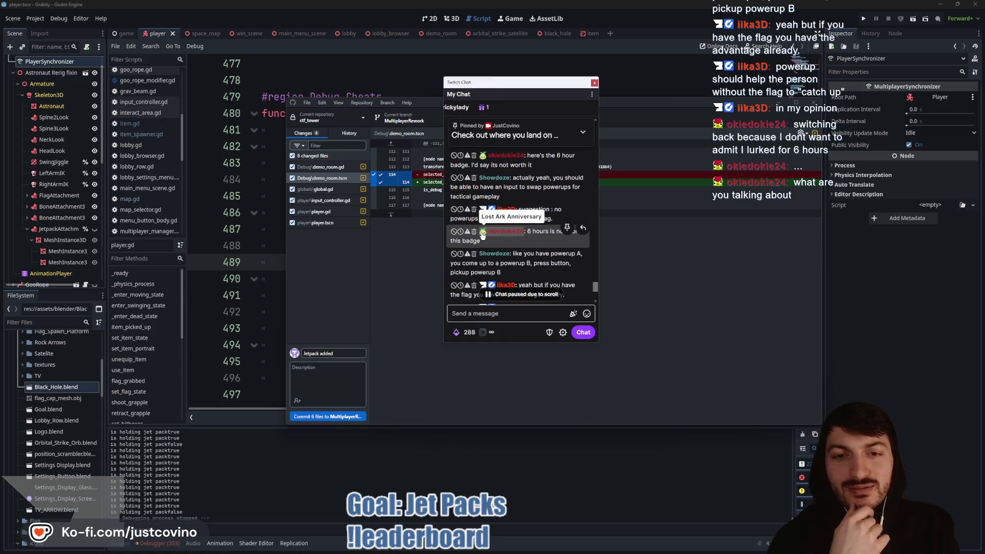
pyautogui.click(482, 234)
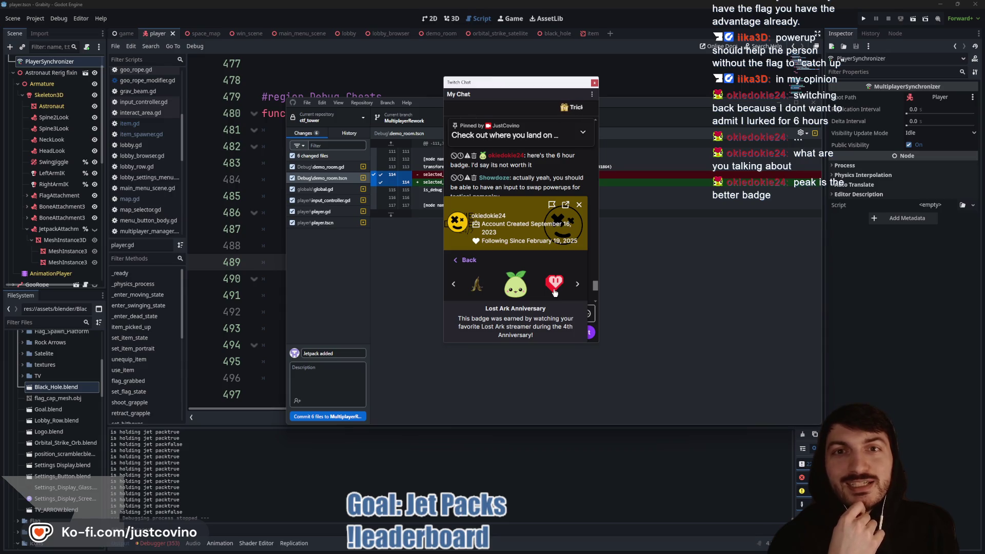
pyautogui.click(579, 204)
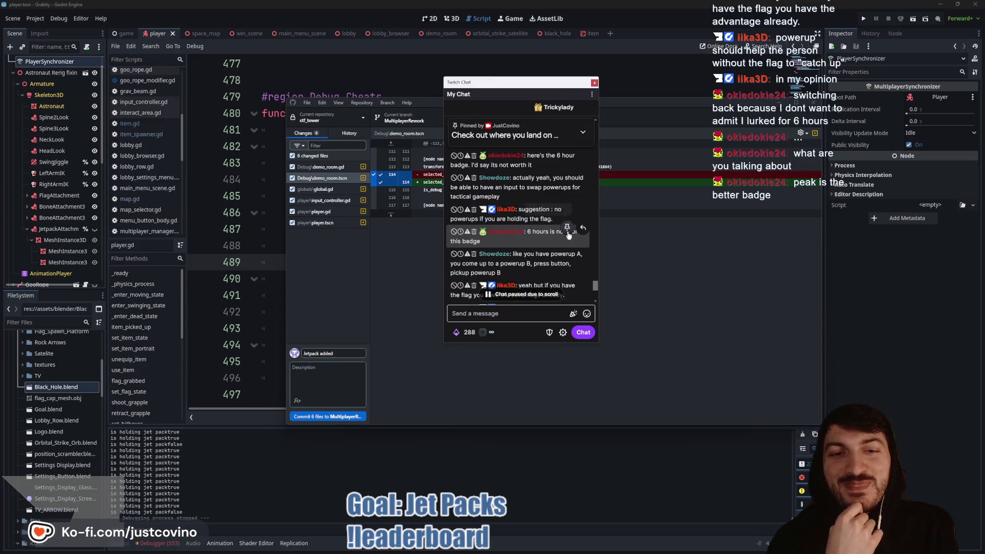
pyautogui.moveTo(527, 82)
pyautogui.mouseDown()
pyautogui.moveTo(387, 81)
pyautogui.moveTo(387, 0)
pyautogui.mouseUp()
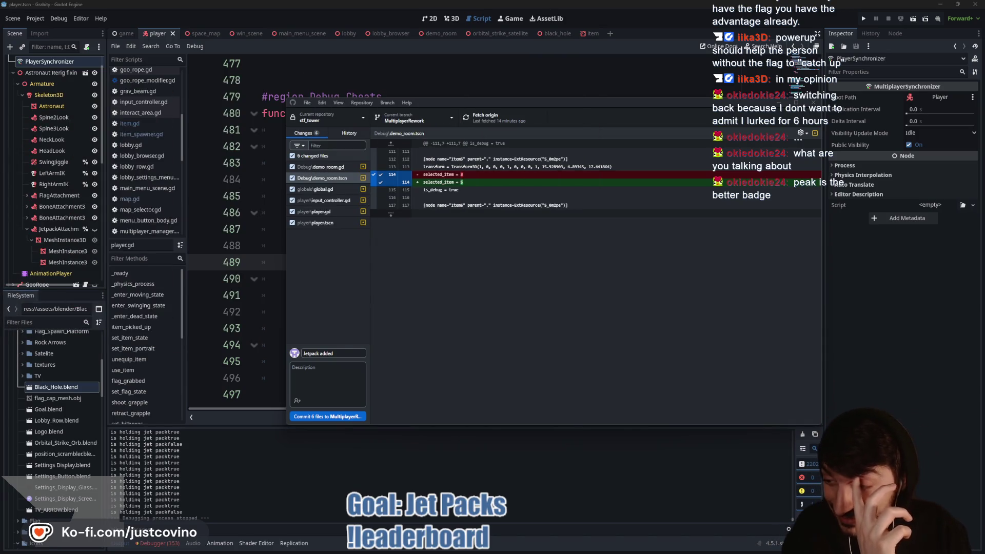
# Step: Add a description saying it needs a fuel gauge and commit the six files to MultiplayerRework
pyautogui.click(341, 354)
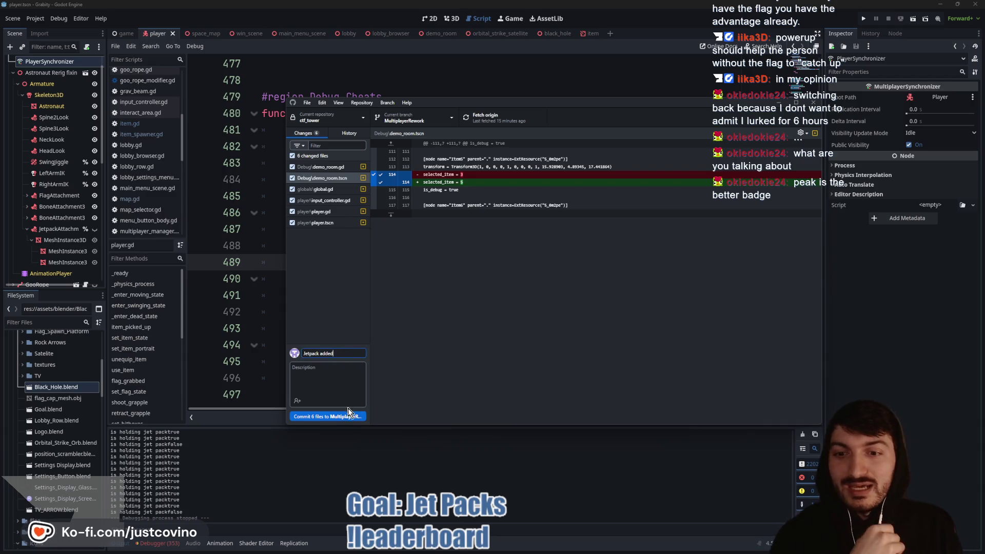
pyautogui.click(339, 371)
pyautogui.write('- WIP')
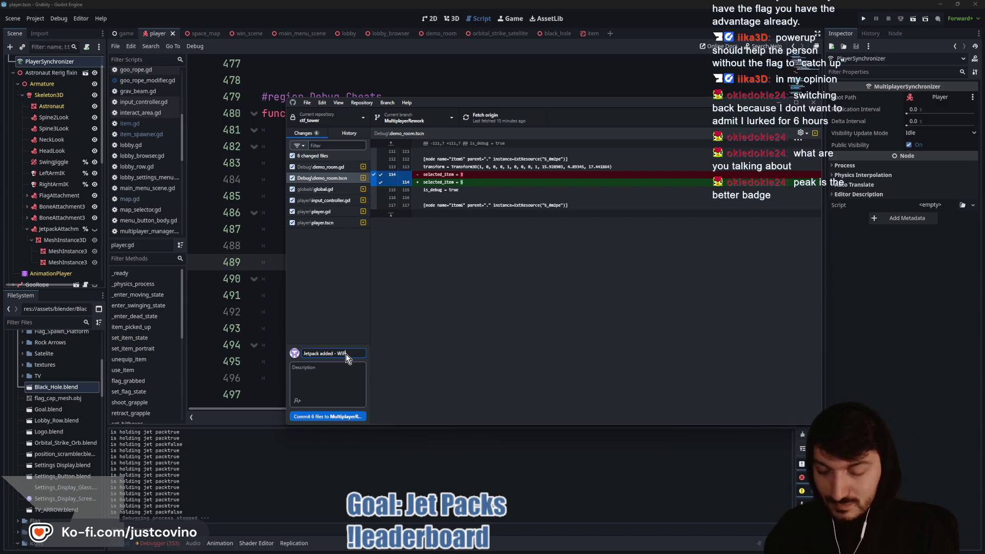
pyautogui.click(330, 373)
pyautogui.write('needs to go away')
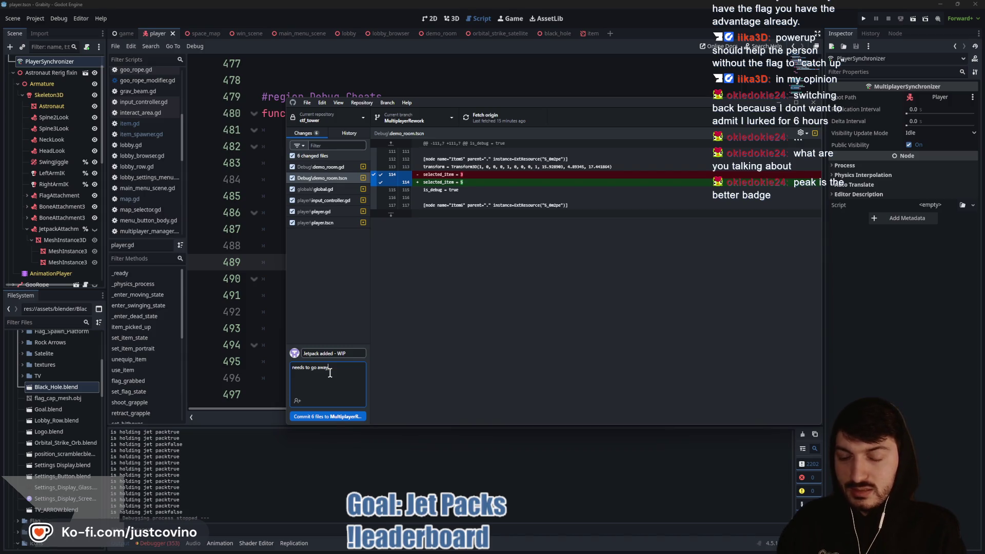
pyautogui.write('fuel a')
pyautogui.write(' guage')
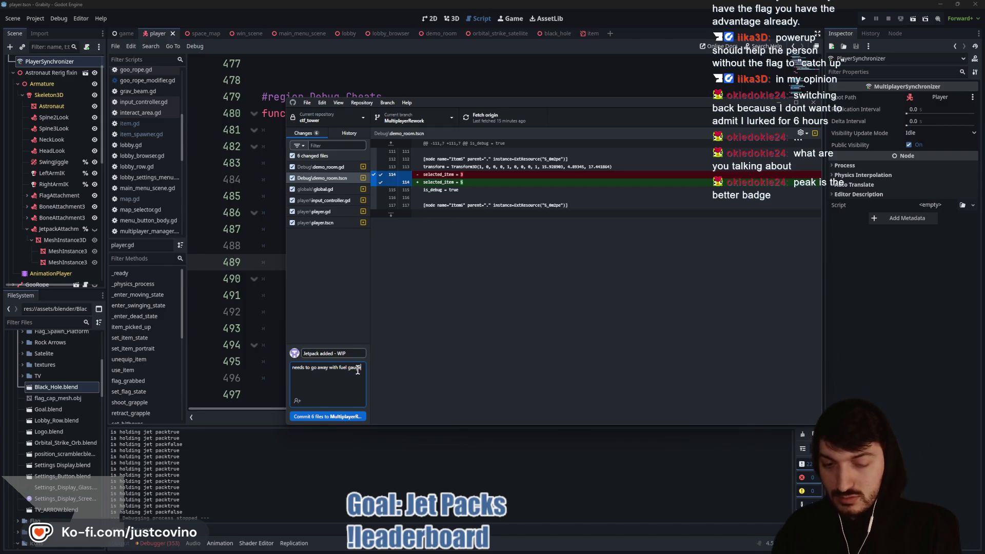
pyautogui.click(341, 416)
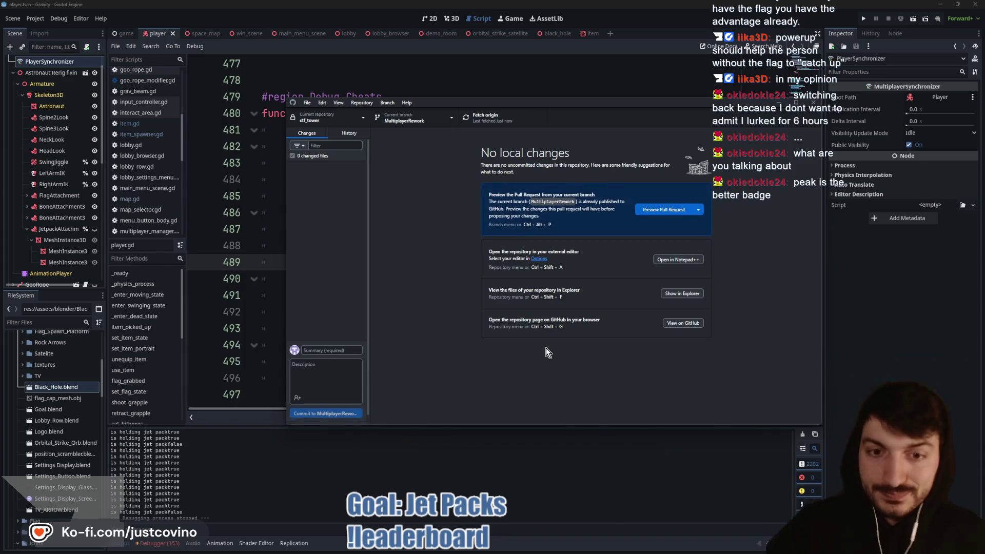
pyautogui.click(430, 456)
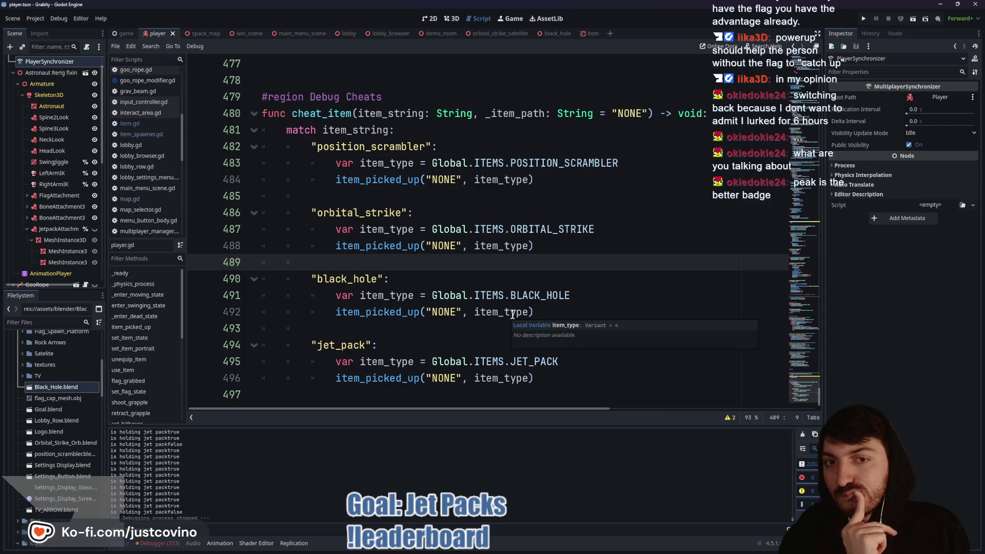
# Step: Scroll through player.gd's debug cheat code to line 485, then bring the leaderboard browser forward
pyautogui.scroll(15, 511, 314)
pyautogui.scroll(15, 514, 314)
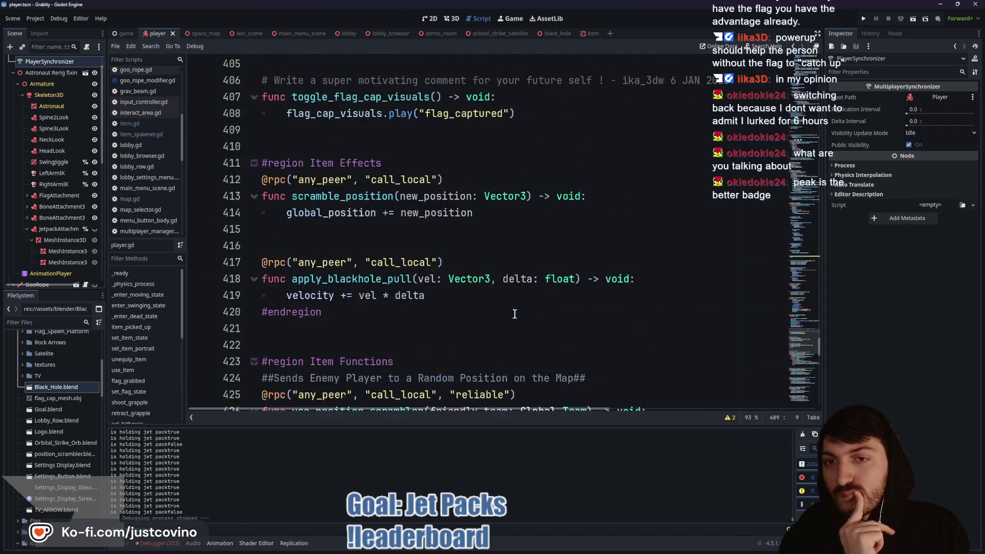
pyautogui.scroll(15, 515, 314)
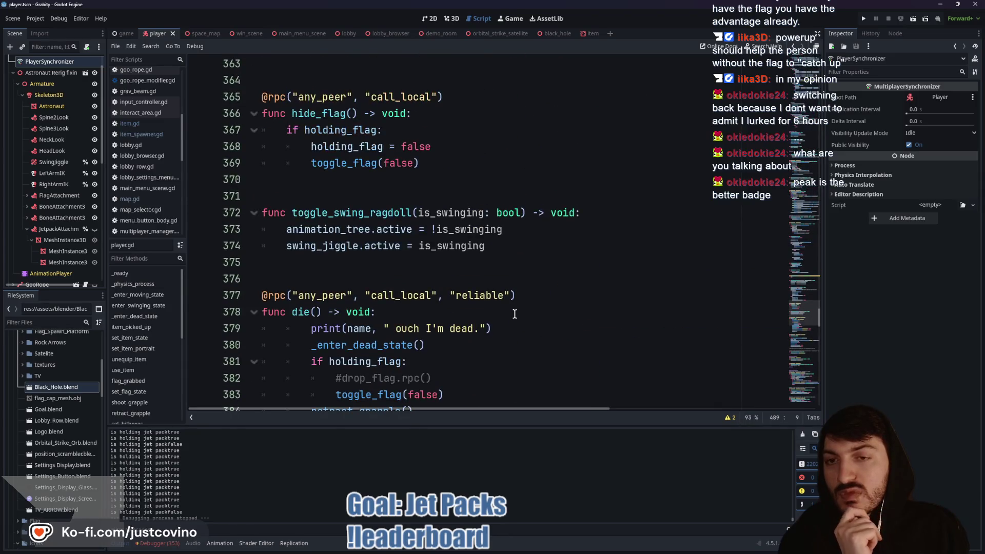
pyautogui.scroll(-20, 515, 314)
pyautogui.scroll(-20, 515, 314)
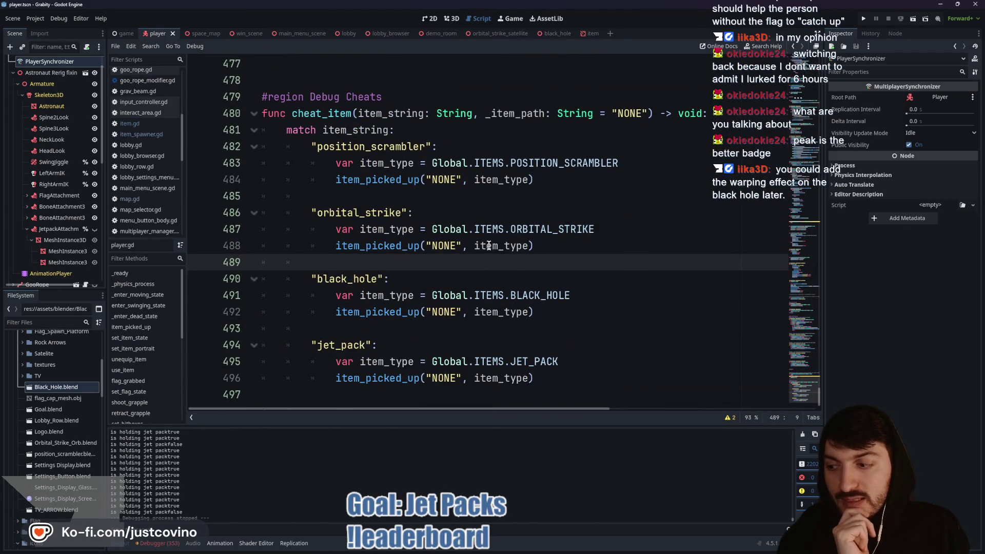
pyautogui.click(418, 200)
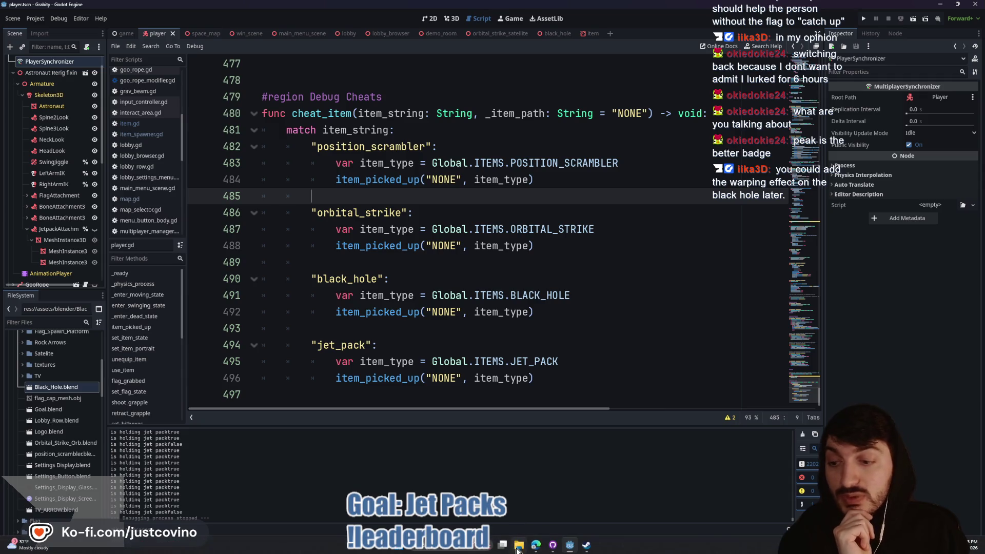
pyautogui.click(536, 551)
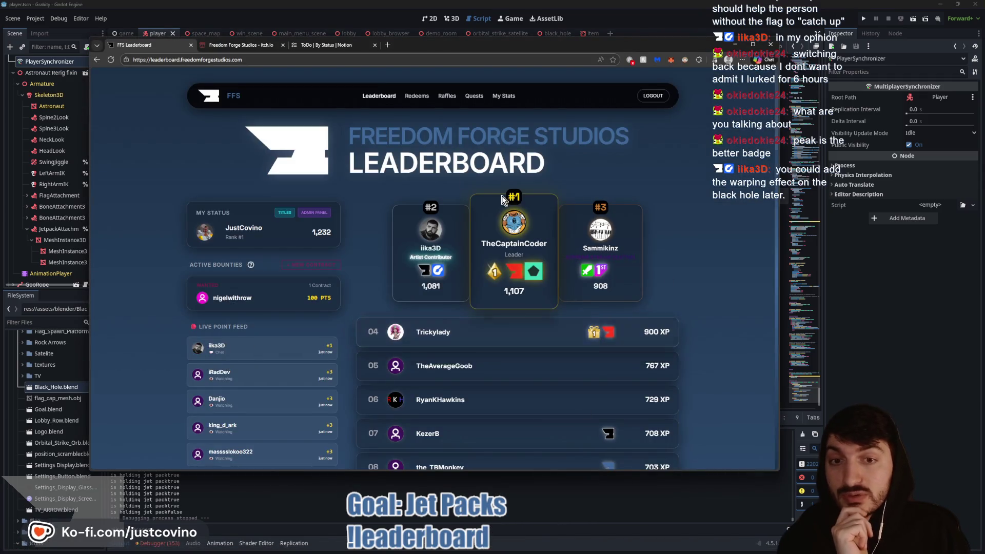
# Step: Reload the leaderboard, scroll the latest rankings, and switch to the Notion ToDo tab
pyautogui.click(110, 59)
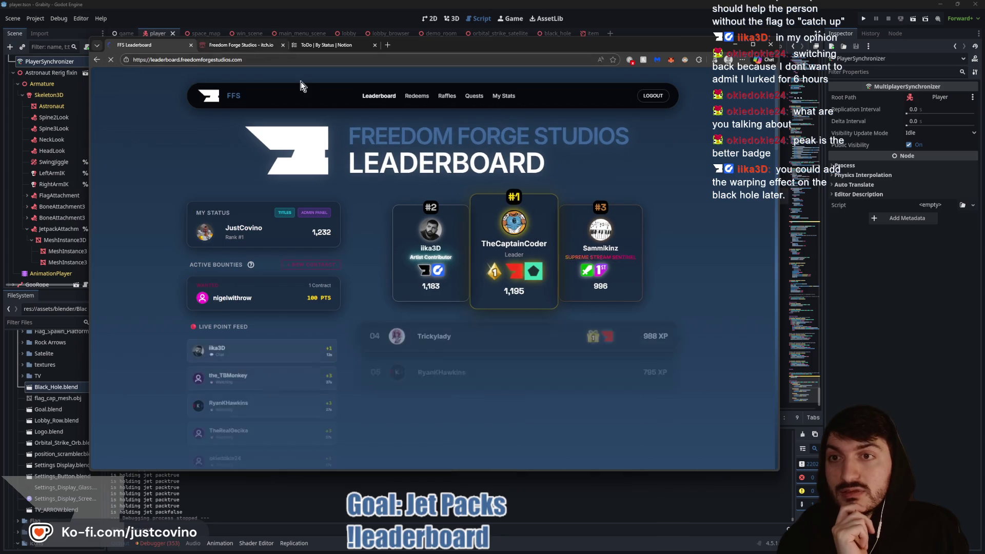
pyautogui.scroll(-2, 550, 220)
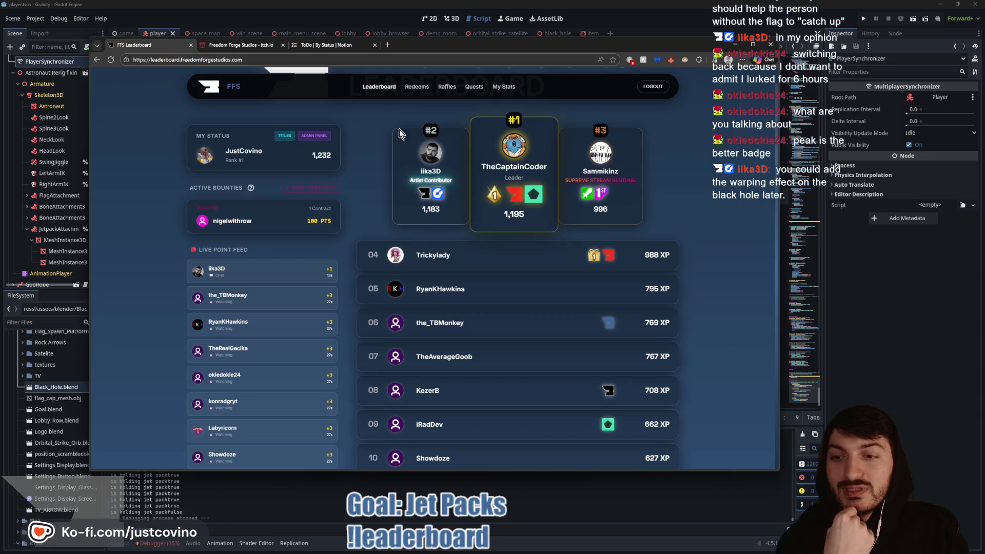
pyautogui.click(329, 45)
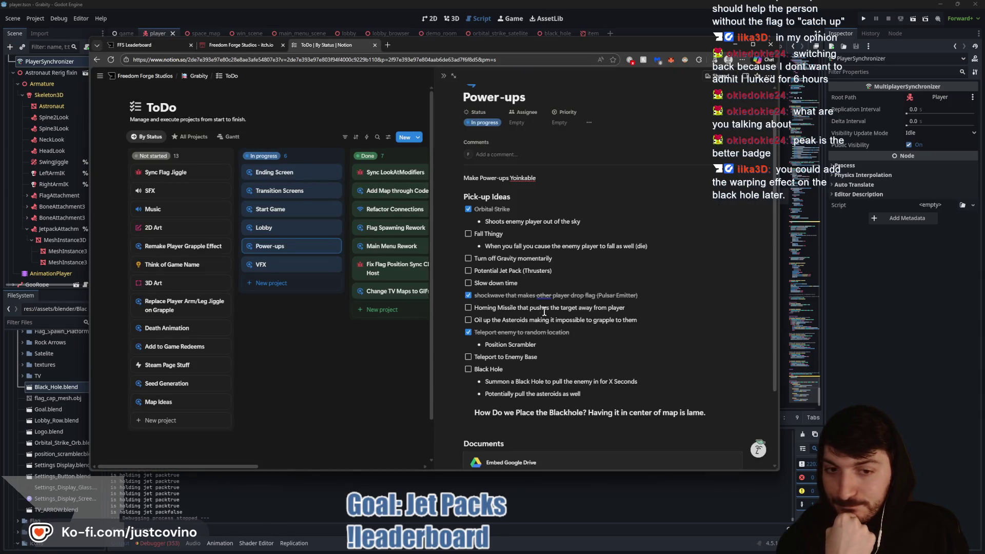
# Step: Nest a 'Need to create Fuel Gauge' bullet under Potential Jet Pack (Thrusters), then return to the leaderboard
pyautogui.click(469, 271)
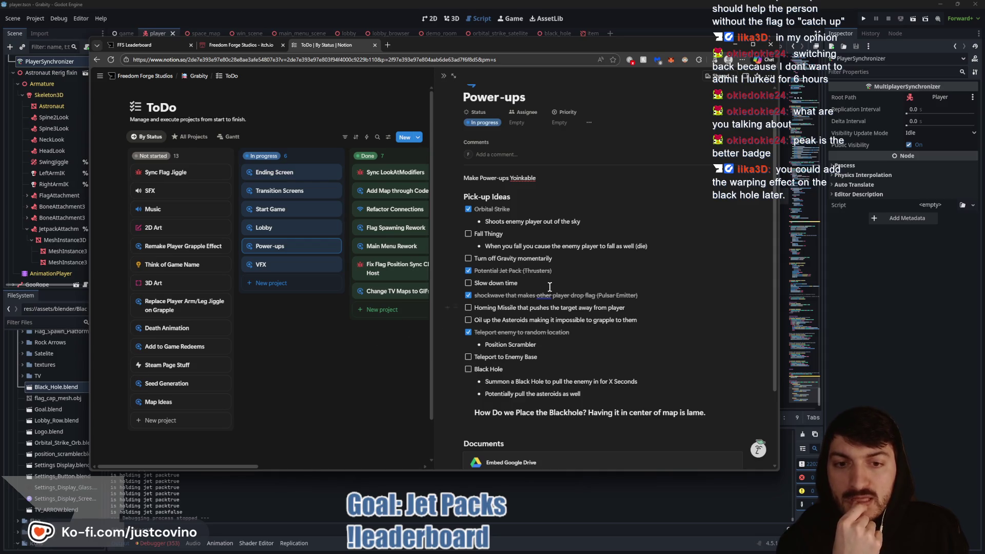
pyautogui.scroll(-3, 533, 308)
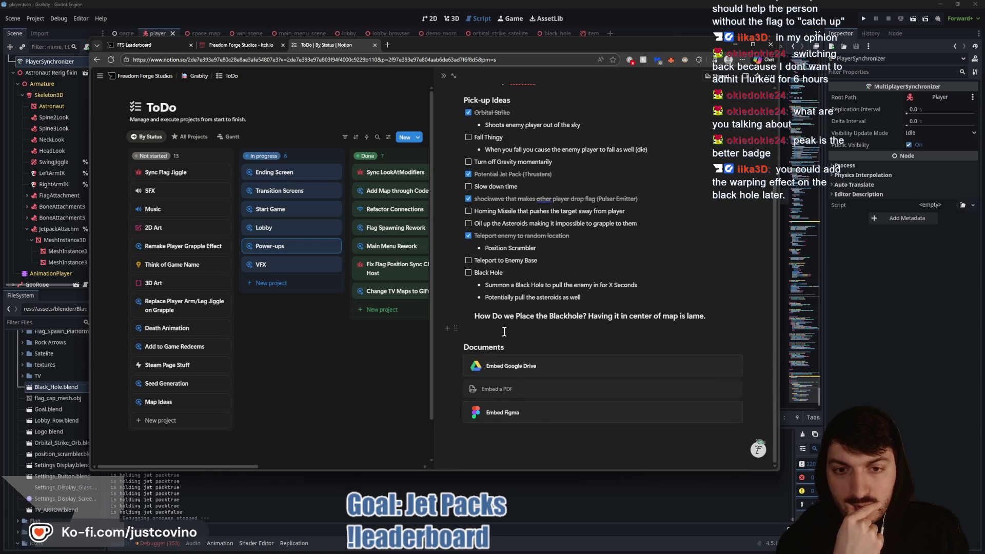
pyautogui.click(469, 175)
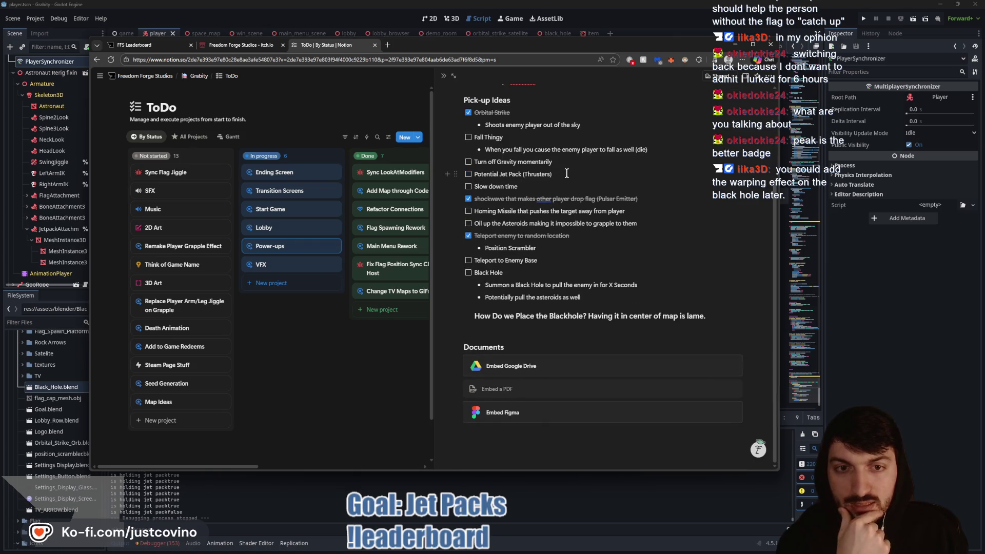
pyautogui.click(567, 173)
pyautogui.press('Return')
pyautogui.press('Tab')
pyautogui.press('BackSpace')
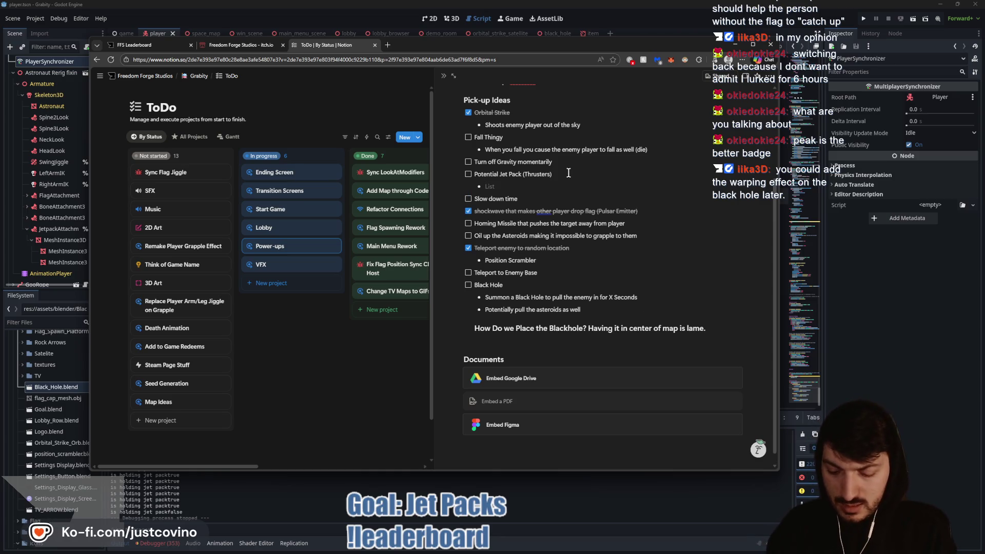
pyautogui.write('reate Fuel Gauge')
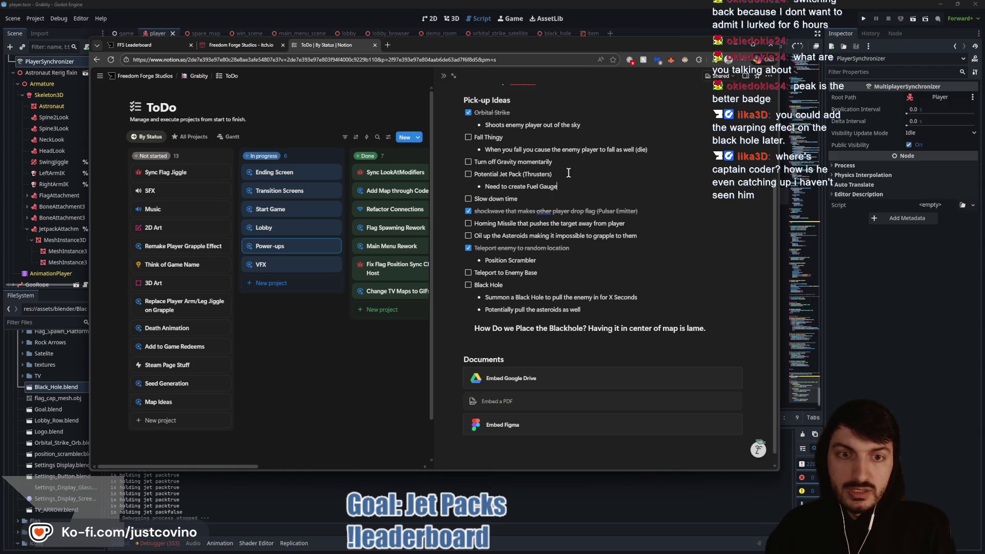
pyautogui.click(604, 196)
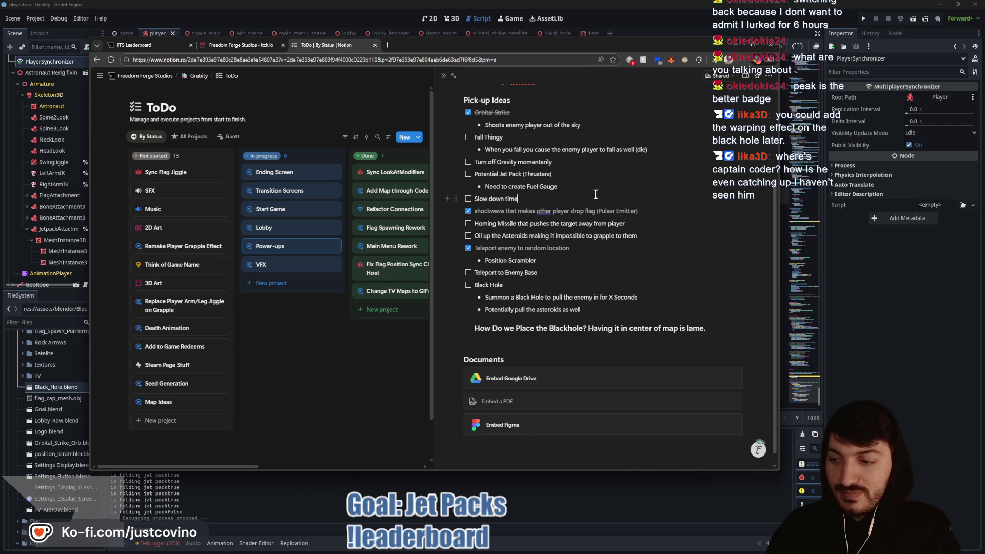
pyautogui.click(134, 45)
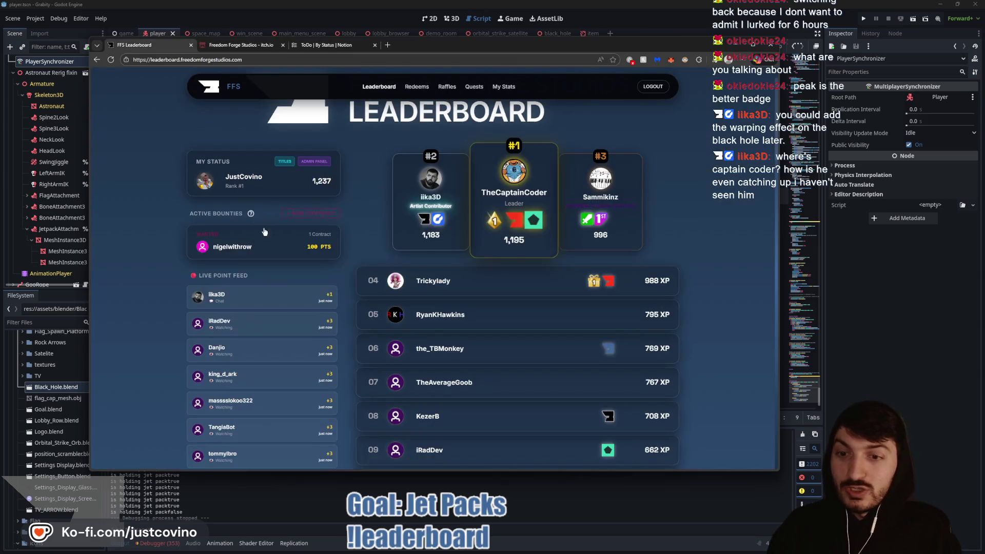
# Step: Scroll down through the leaderboard, then switch to the Notion ToDo tab
pyautogui.scroll(-3, 286, 308)
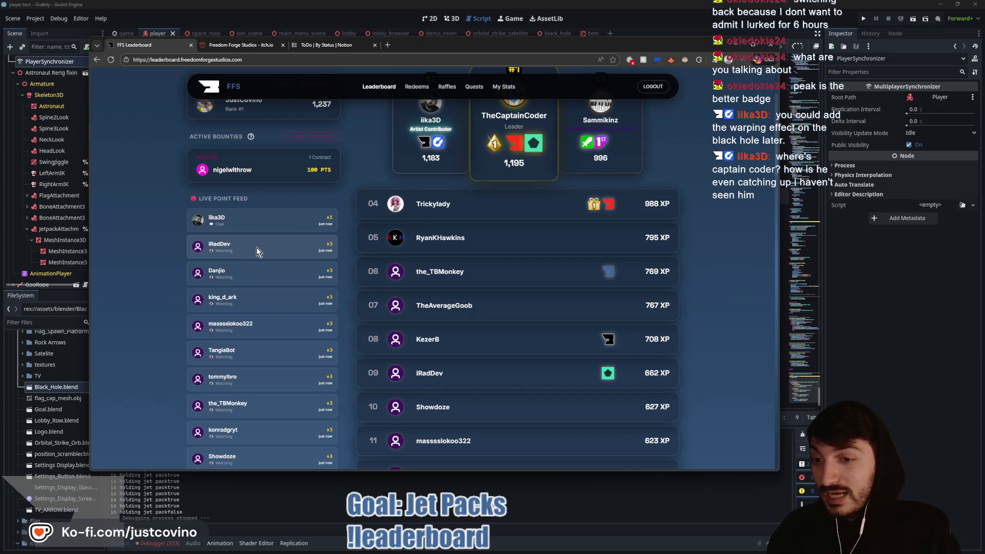
pyautogui.scroll(-2, 257, 247)
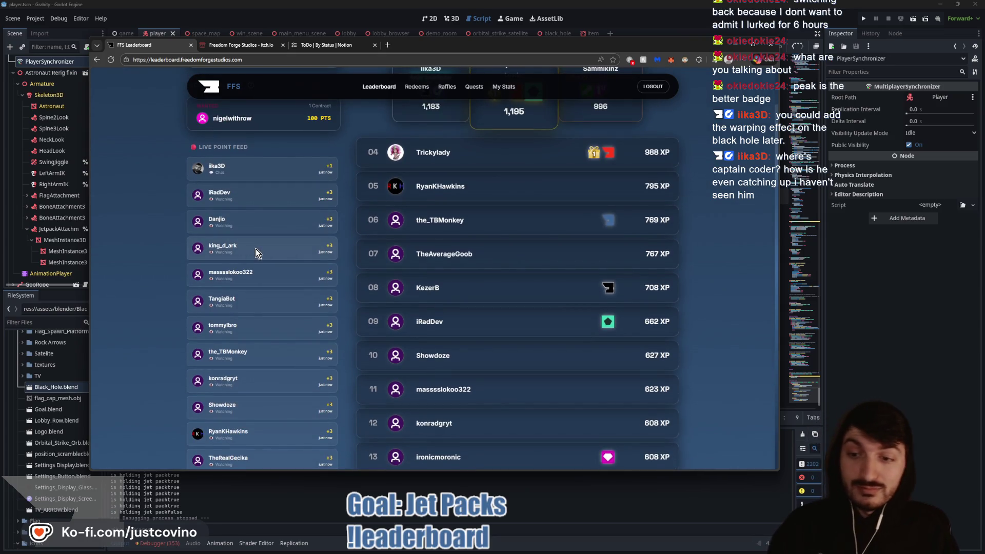
pyautogui.scroll(-1, 239, 378)
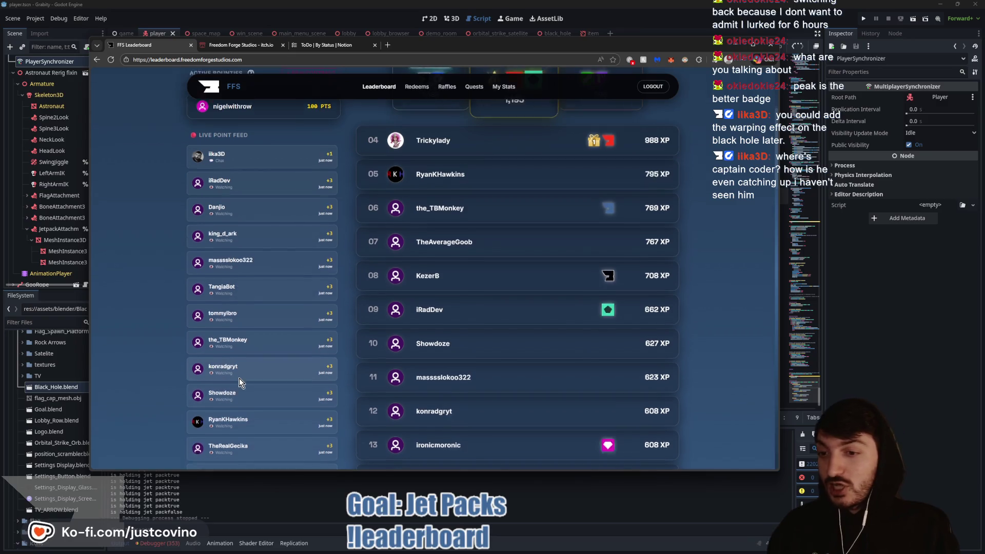
pyautogui.scroll(-2, 240, 378)
pyautogui.scroll(-2, 285, 316)
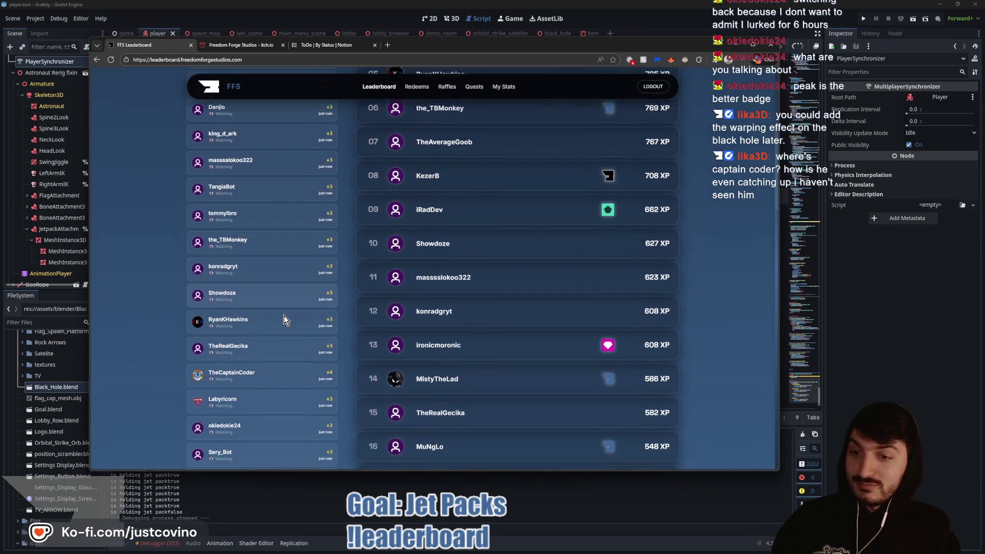
pyautogui.scroll(-3, 305, 265)
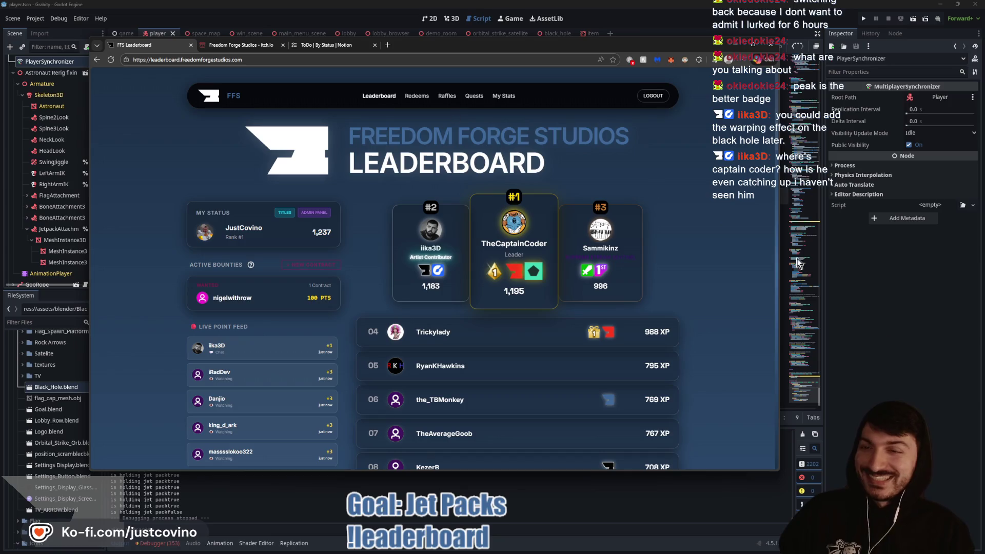
pyautogui.click(333, 45)
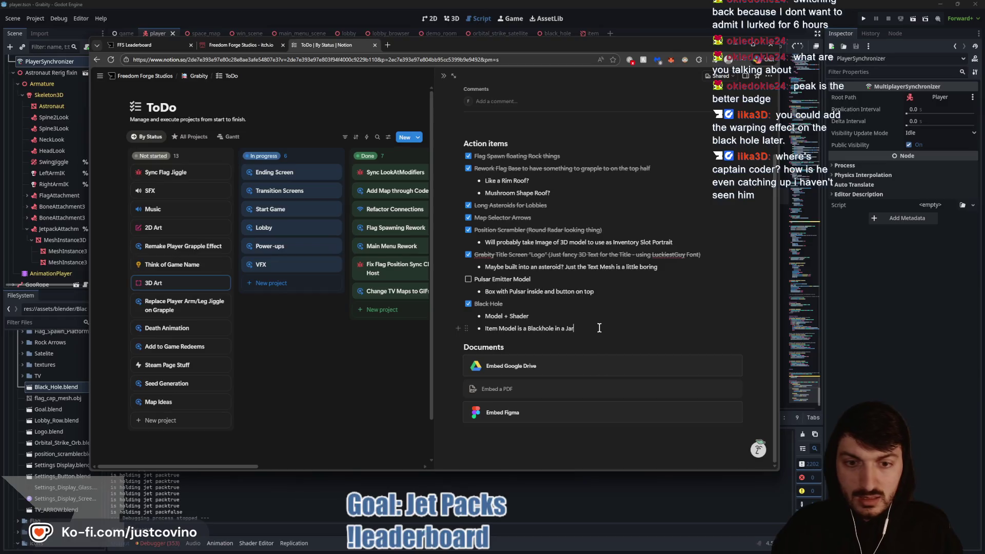
# Step: Add a 'Black Hole Item Model' to-do with the sub-bullet 'Black Hole in a Jar?'
pyautogui.click(604, 329)
pyautogui.press('Return')
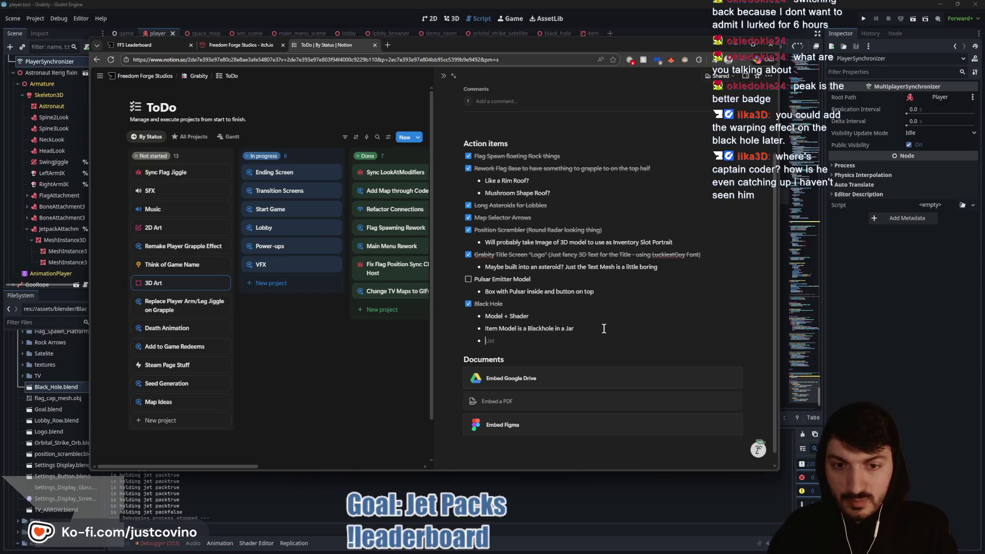
pyautogui.press('BackSpace')
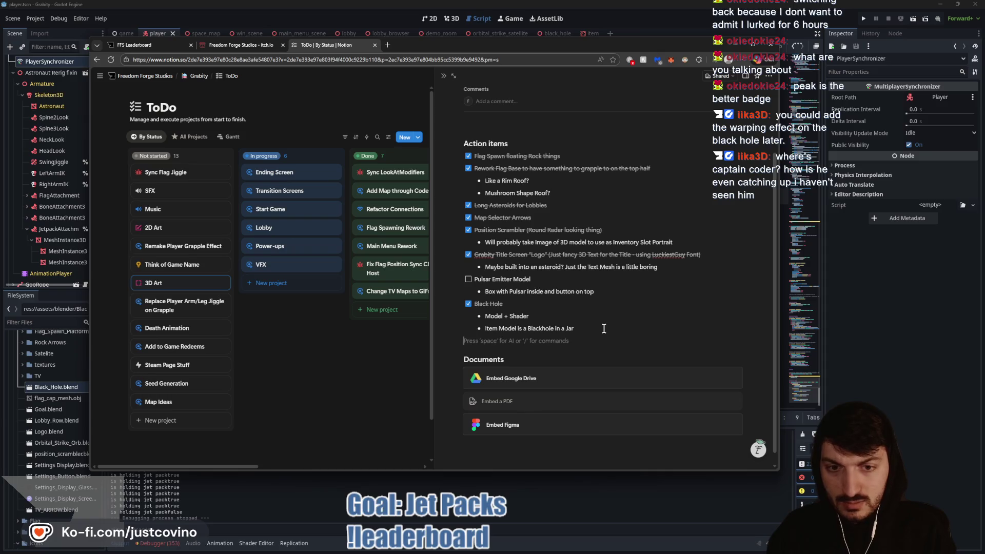
pyautogui.hotkey('ctrl', 'z')
pyautogui.write('Black Hole')
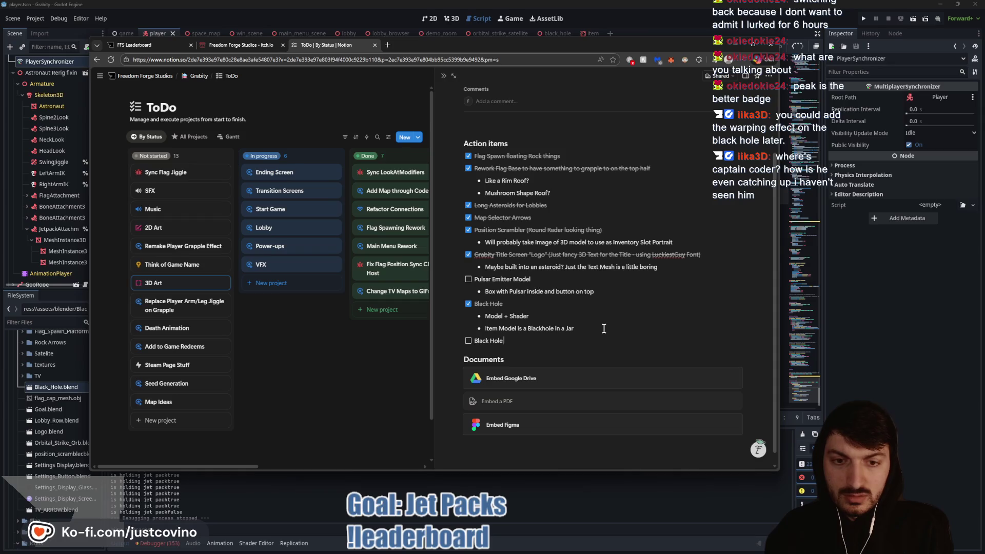
pyautogui.write(' Item Model')
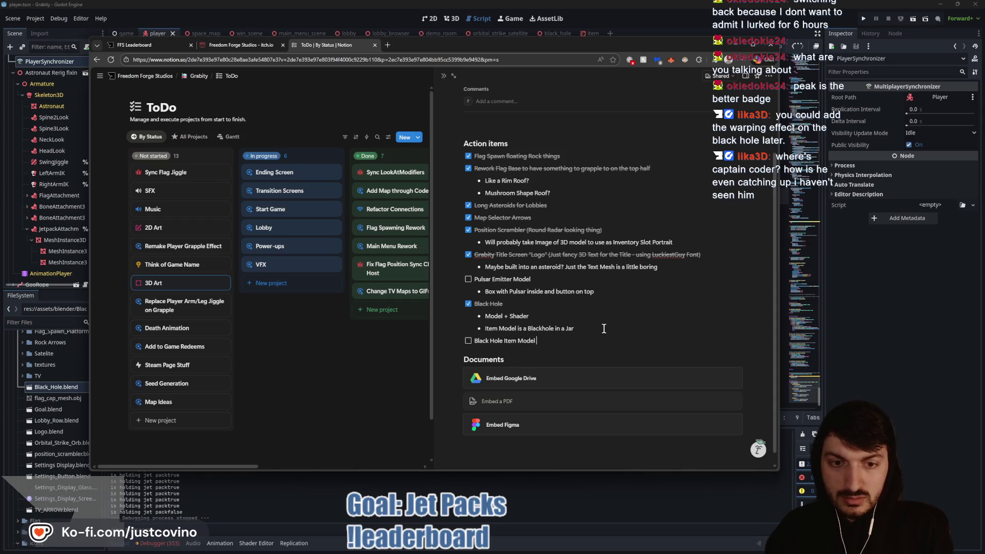
pyautogui.press('Return')
pyautogui.press('Tab')
pyautogui.write('- Black H')
pyautogui.write('ole in a Jar?')
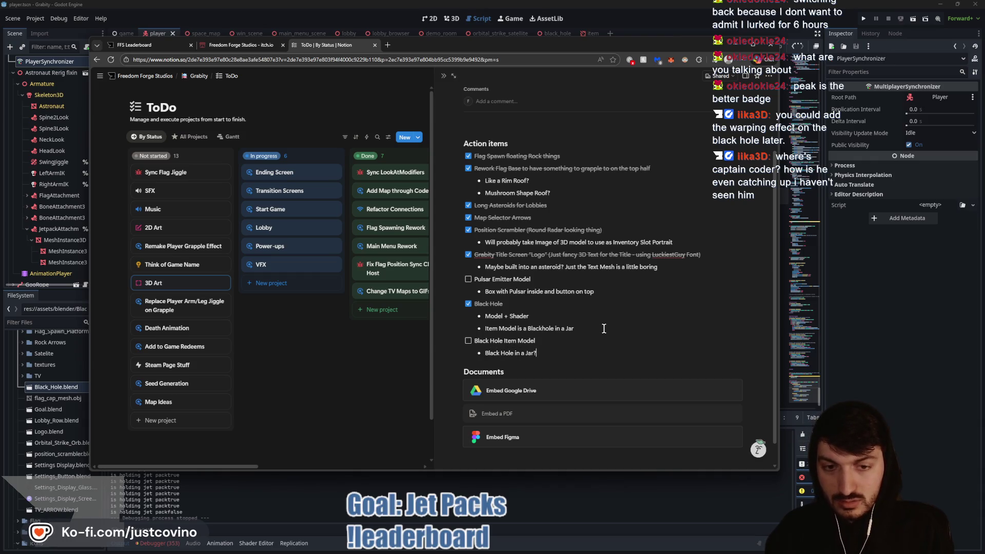
# Step: Add a 'Jet Pack' to-do noting 'Fuel Gauge to "drain"', close the page and return to Godot
pyautogui.press('Return')
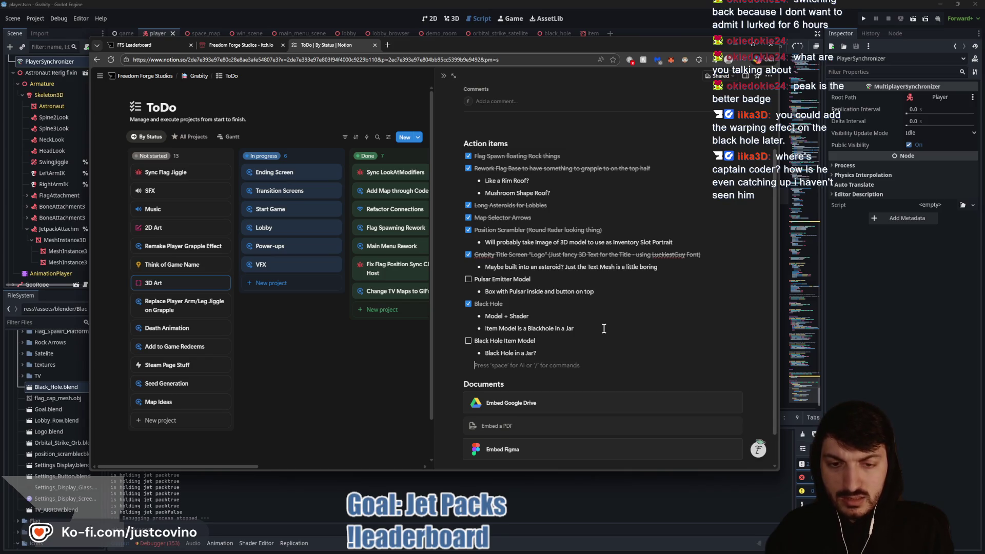
pyautogui.hotkey('shift', 'Tab')
pyautogui.write('[]')
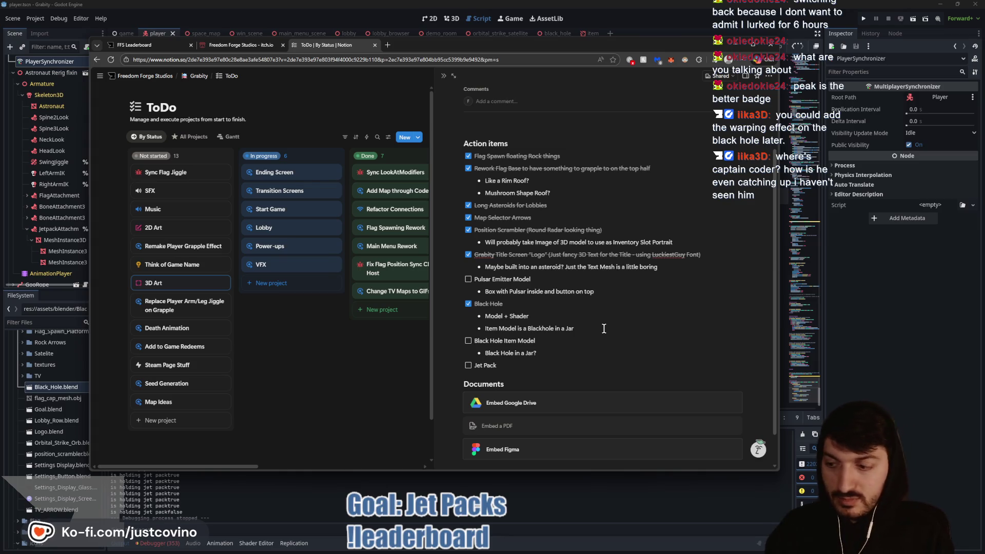
pyautogui.press('Return')
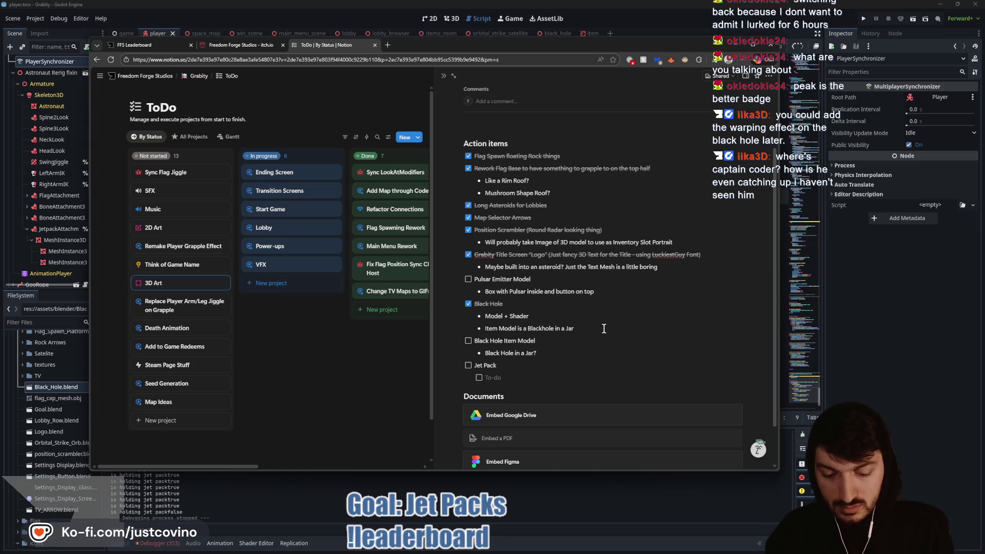
pyautogui.write('Fuel Gauge to ')
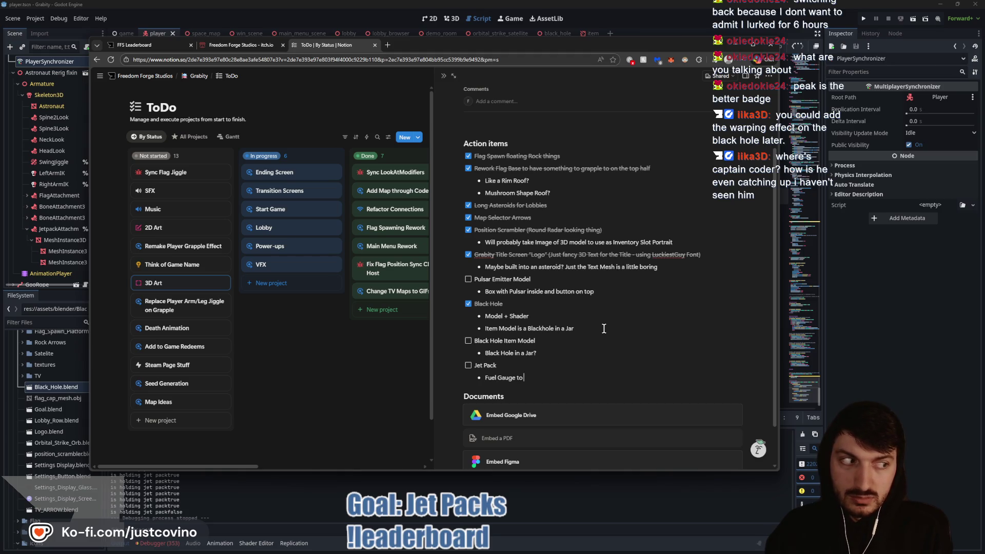
pyautogui.write('move')
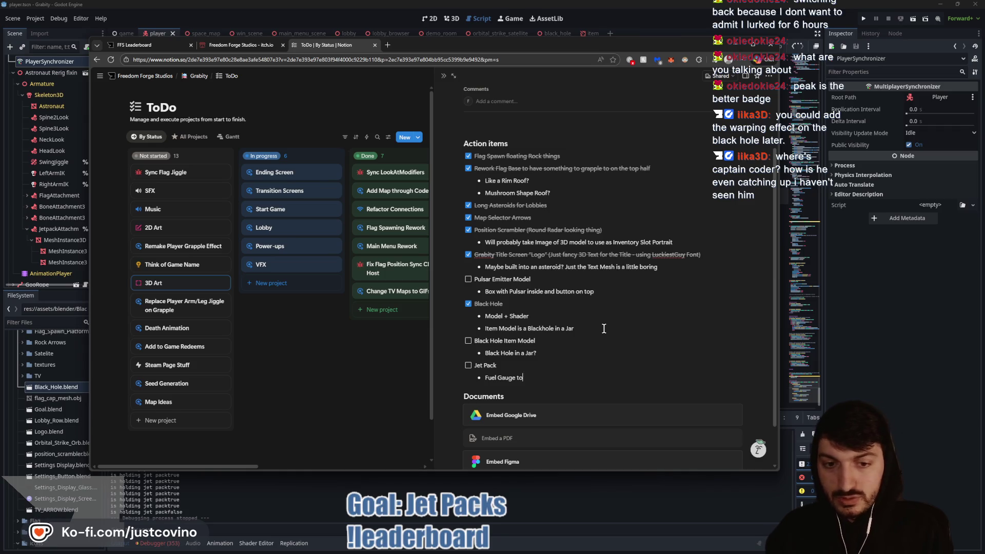
pyautogui.hotkey('ctrl', 'Left')
pyautogui.press('End')
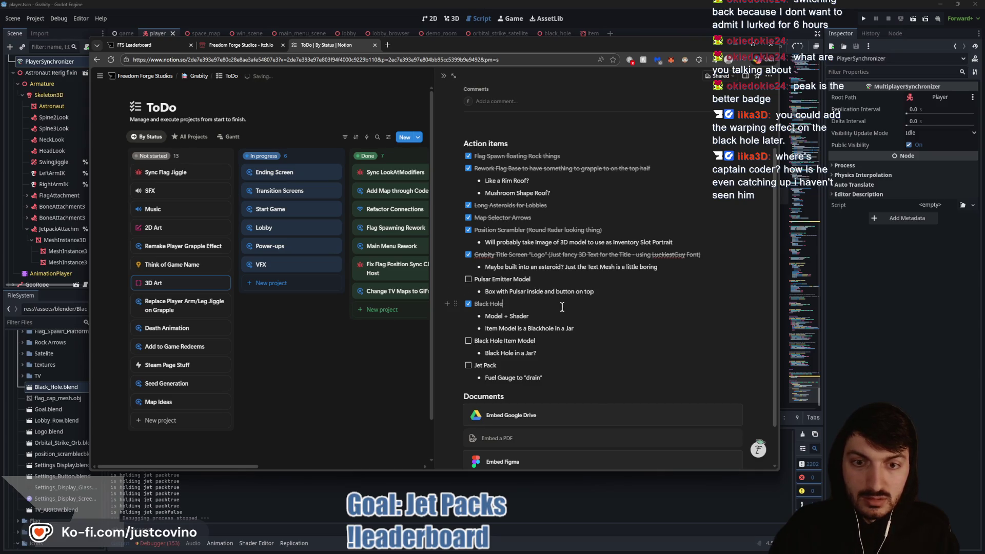
pyautogui.click(324, 377)
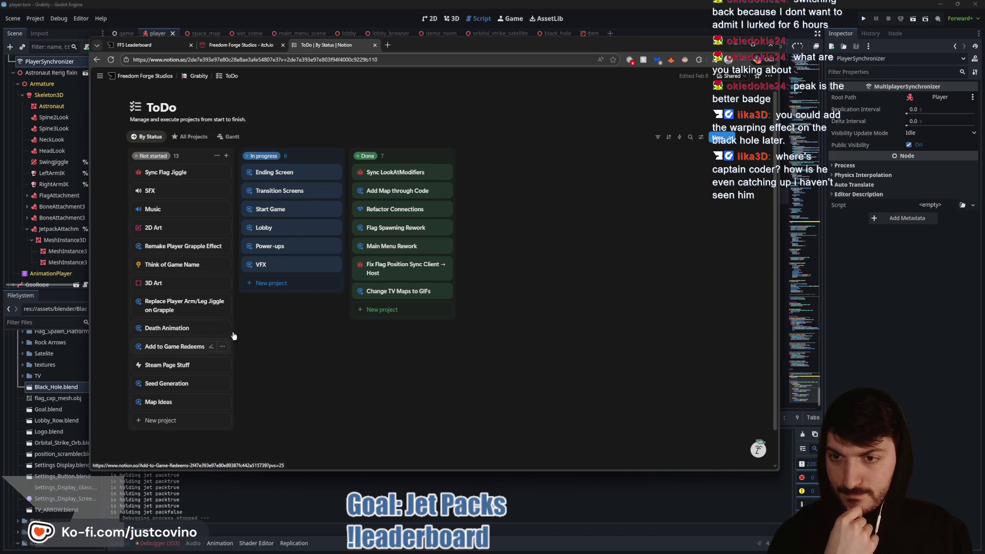
pyautogui.hotkey('alt', 'Tab')
# Step: Select the jet_pack cheat name in player.gd and collapse the Inspector's Mesh section
pyautogui.click(384, 263)
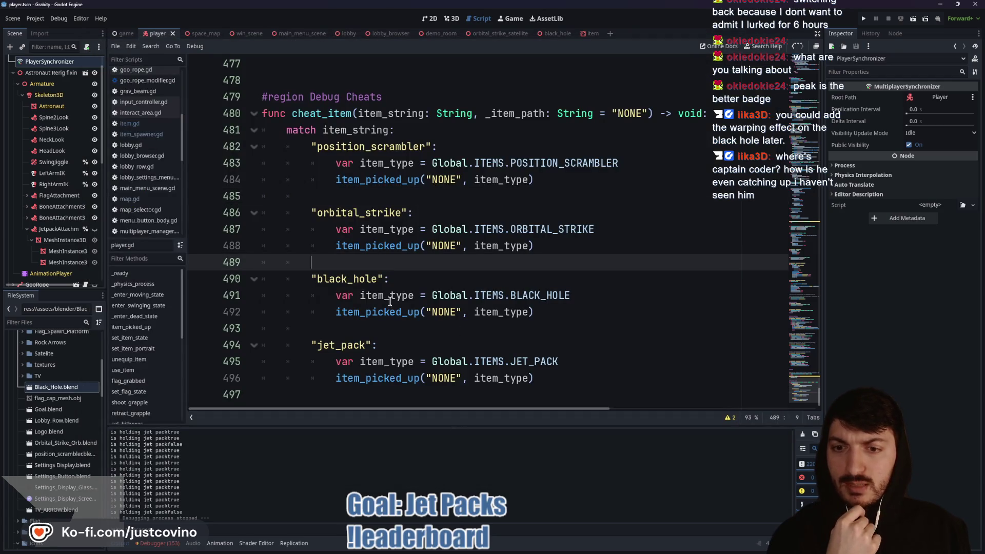
pyautogui.doubleClick(354, 344)
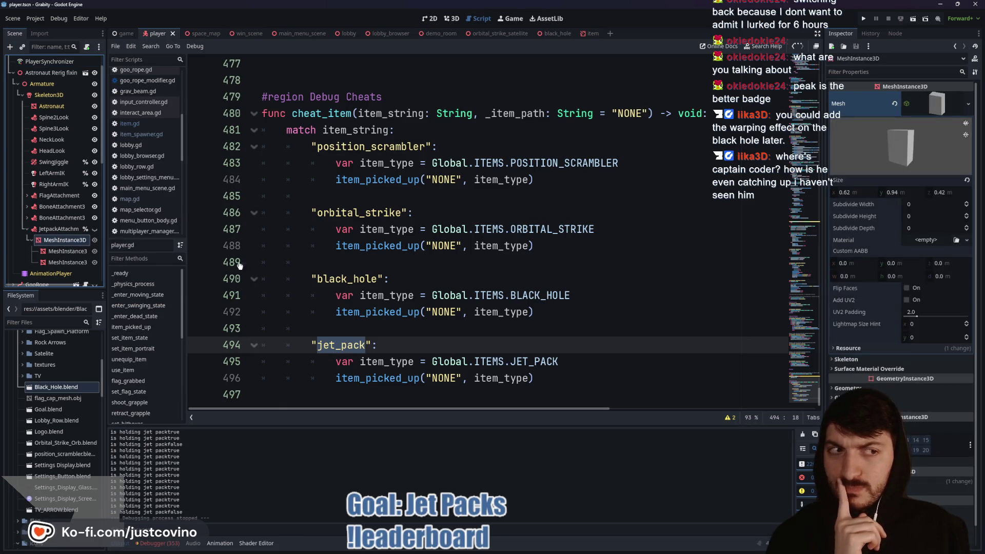
pyautogui.click(939, 99)
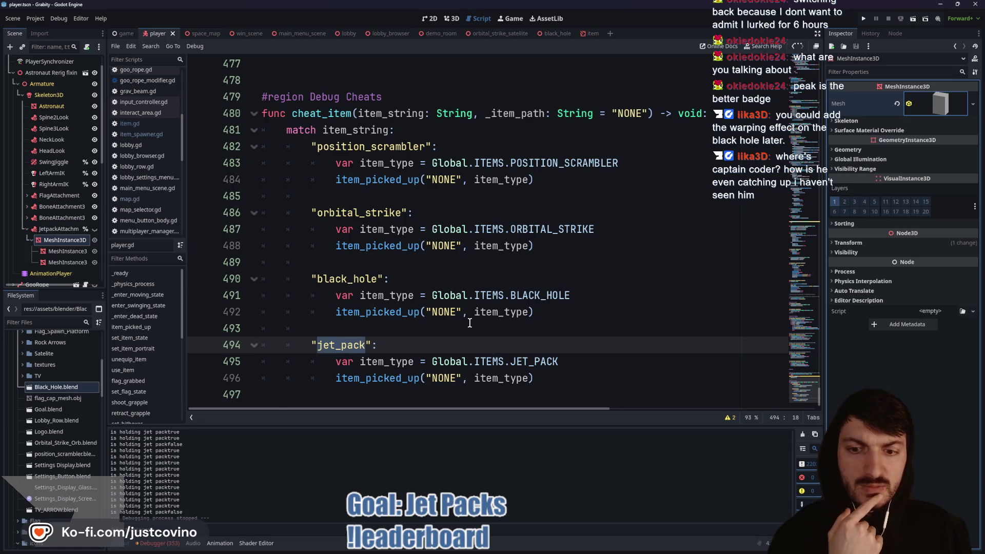
pyautogui.scroll(1, 458, 320)
pyautogui.scroll(-1, 493, 362)
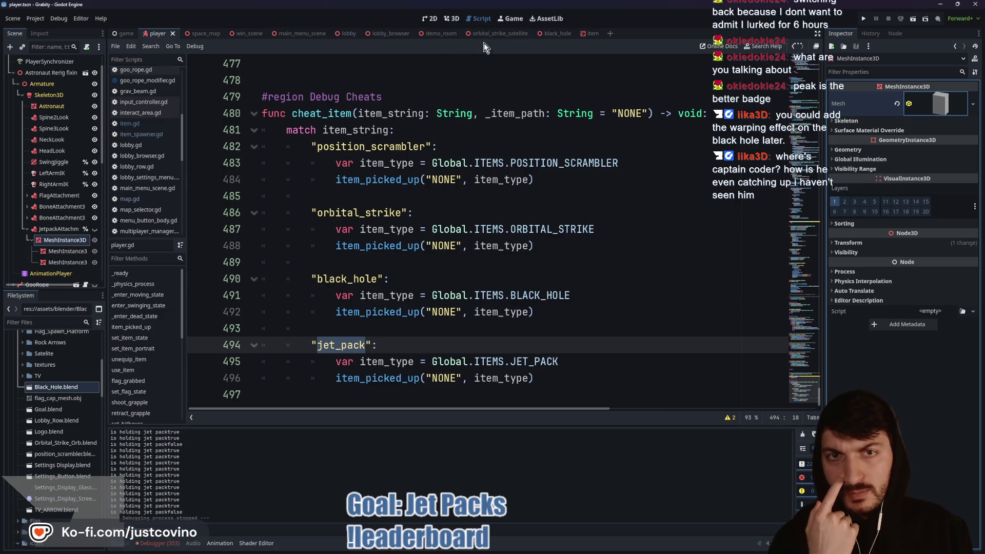
# Step: Put the cursor on line 478 and bring the Notion ToDo board back
pyautogui.click(482, 86)
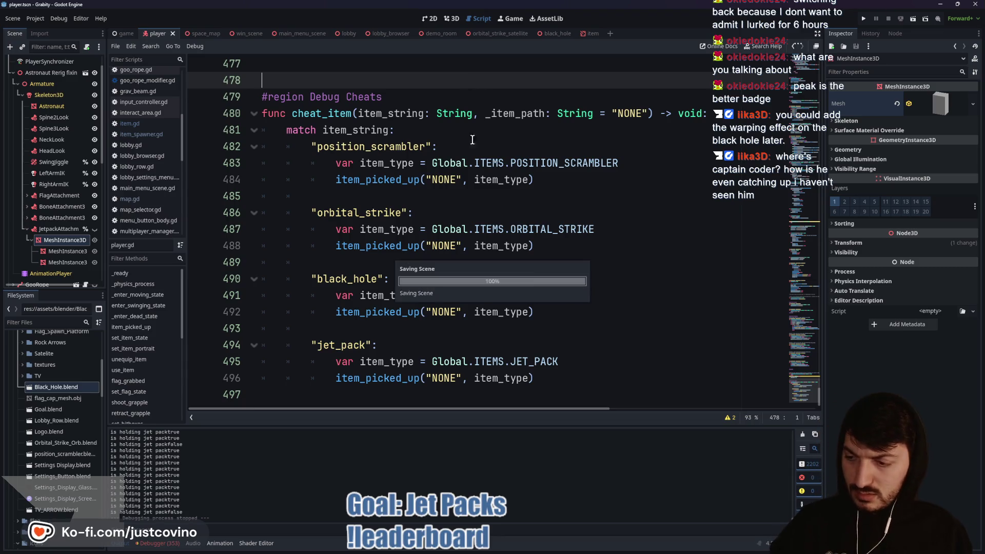
pyautogui.moveTo(601, 552)
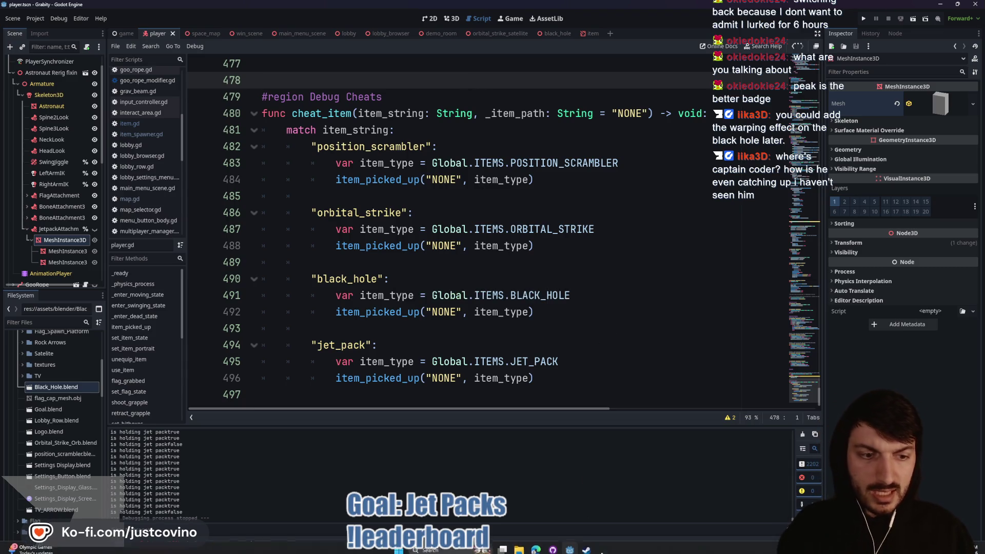
pyautogui.click(537, 545)
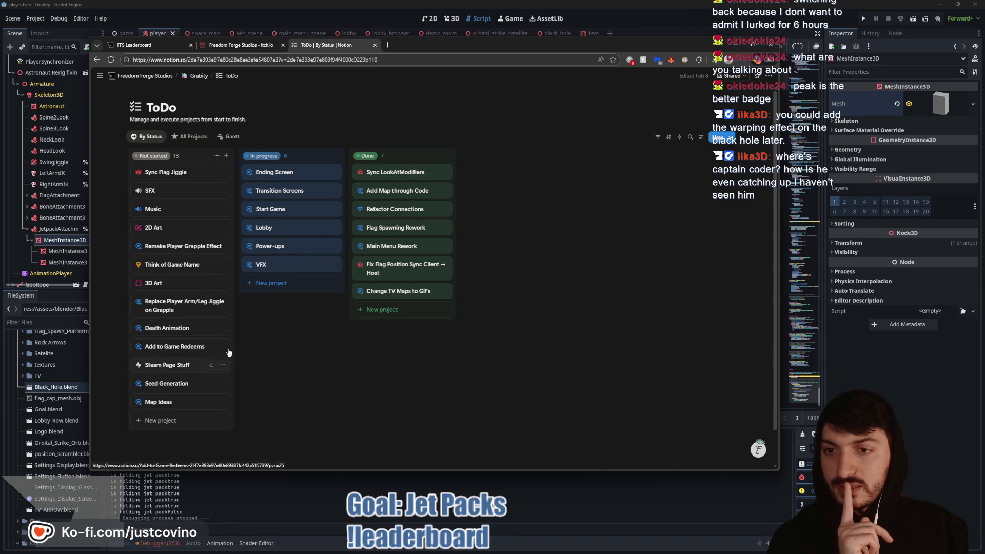
# Step: Review the Lobby task's Flag Timer and Power-Ups notes, then open the Death Animation task
pyautogui.click(281, 230)
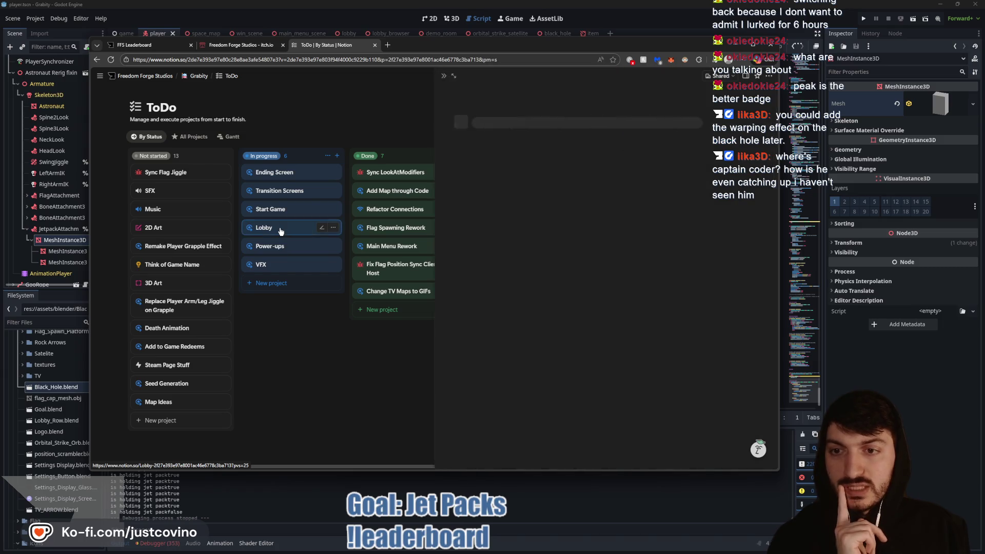
pyautogui.scroll(-1, 614, 265)
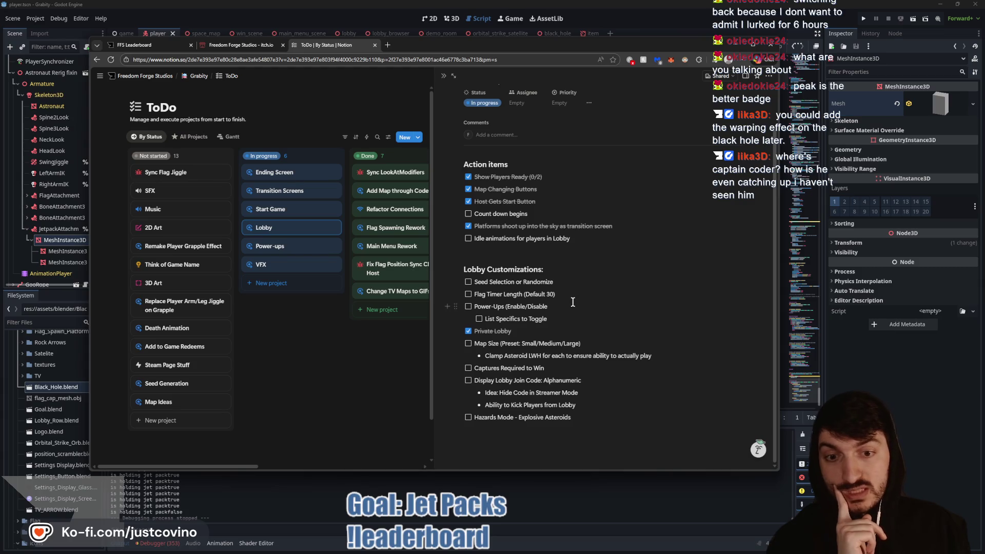
pyautogui.moveTo(573, 302); pyautogui.dragTo(570, 292)
pyautogui.click(573, 336)
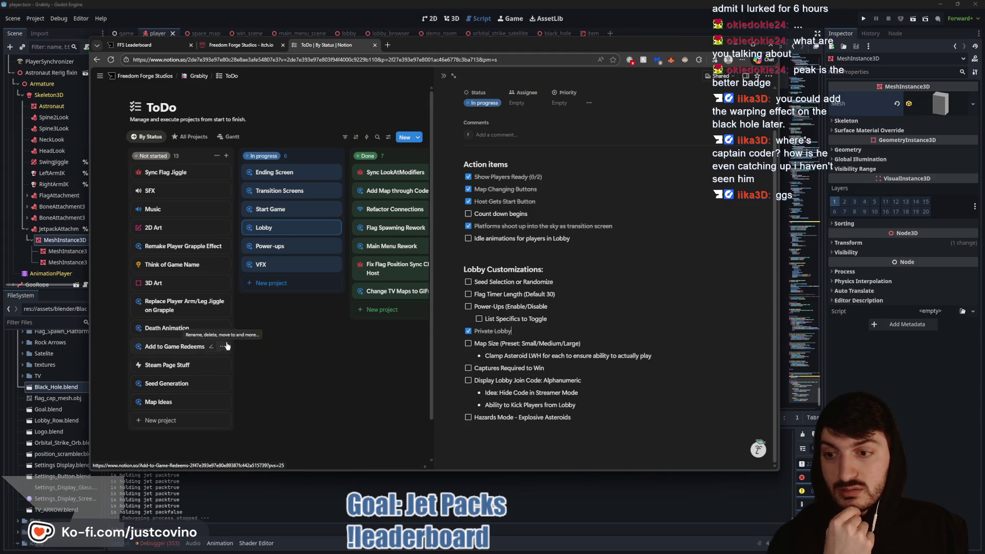
pyautogui.click(167, 330)
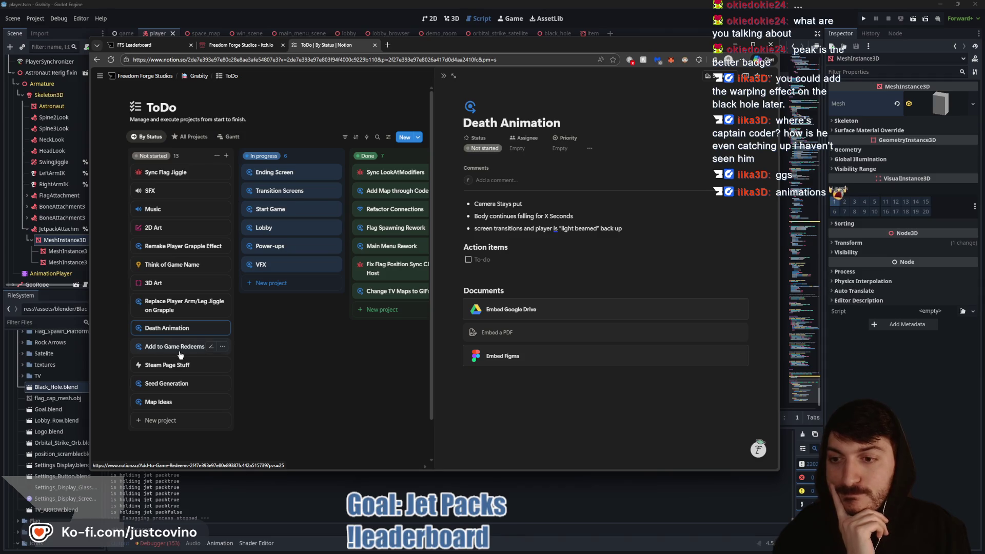
# Step: Peek at the Add to Game Redeems, Steam Page Stuff, Seed Generation and grapple jiggle tasks
pyautogui.click(179, 353)
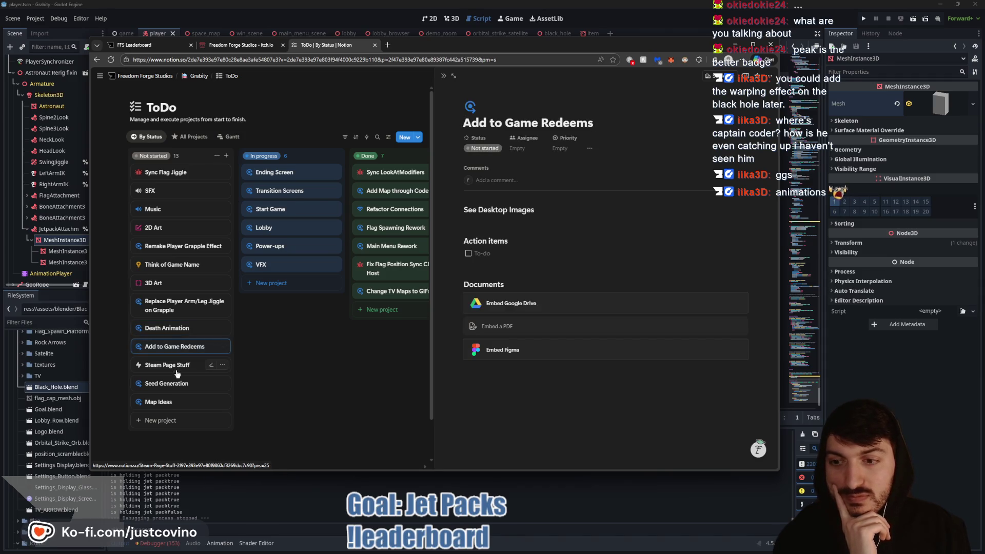
pyautogui.click(176, 368)
pyautogui.click(169, 385)
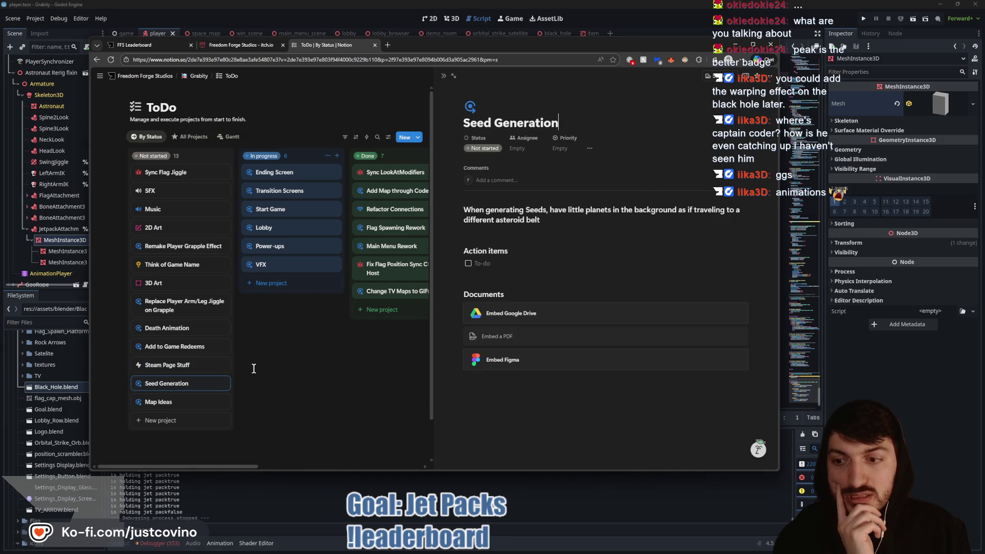
pyautogui.click(184, 310)
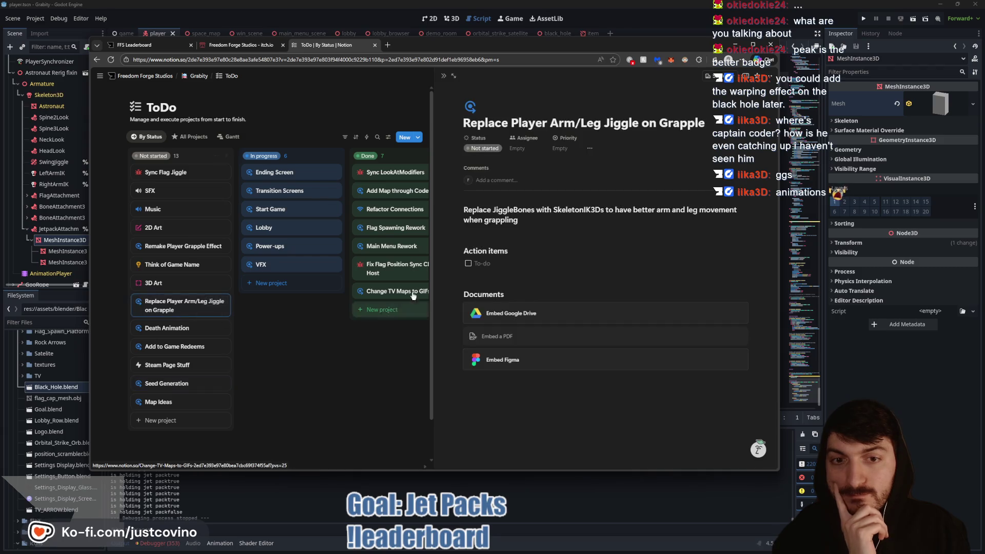
pyautogui.tripleClick(534, 225)
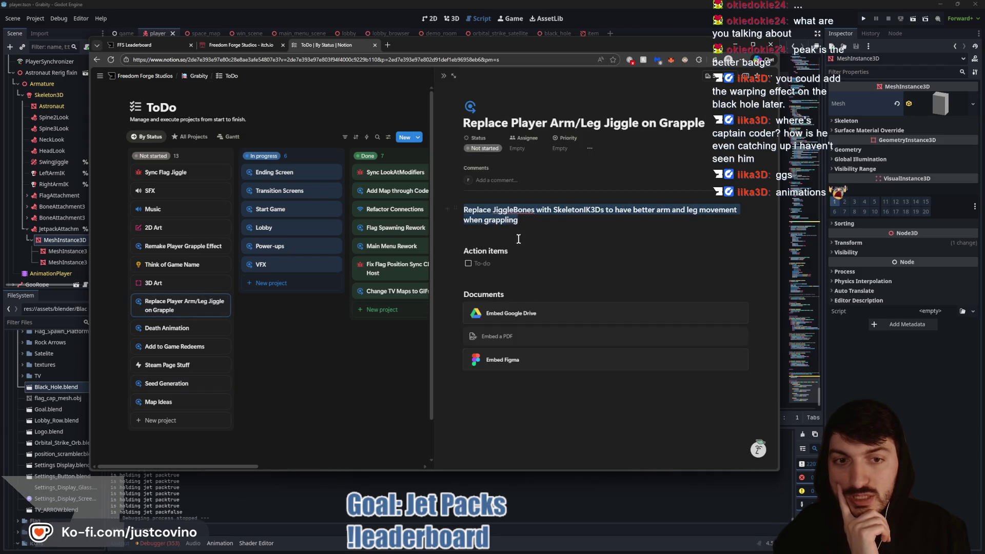
pyautogui.click(270, 360)
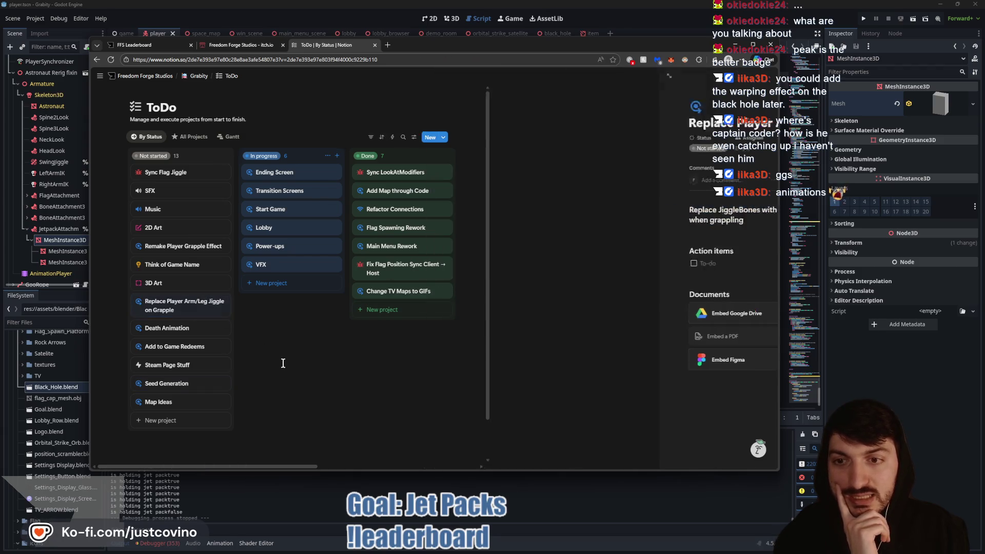
# Step: View the Transition Screens and Ending Screen tasks, then return to player.gd's cheat_item code
pyautogui.click(285, 192)
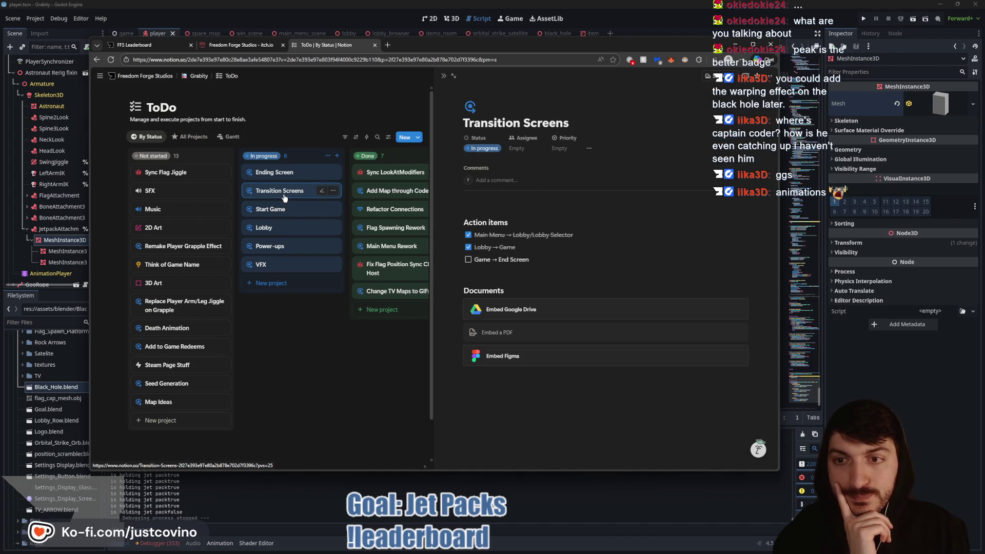
pyautogui.click(282, 173)
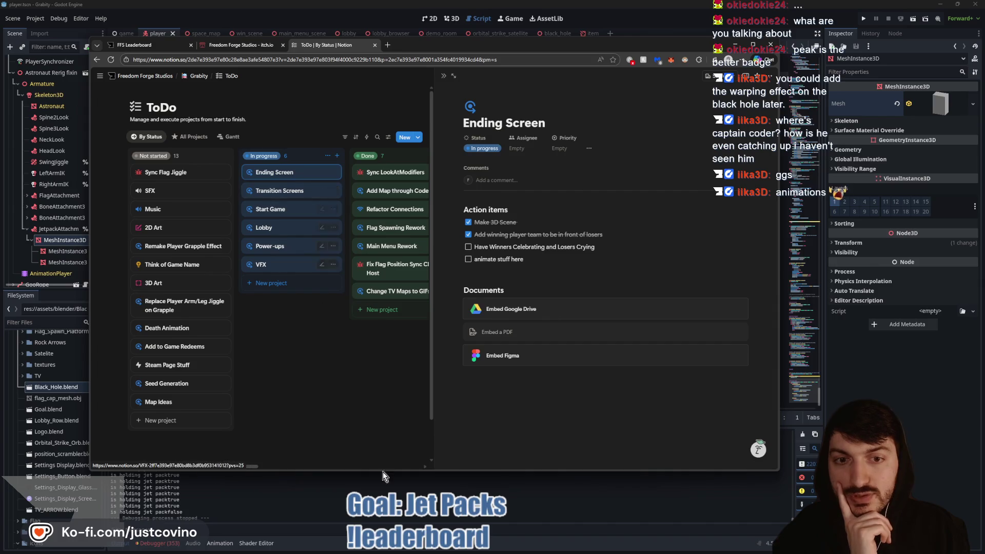
pyautogui.click(383, 476)
pyautogui.click(413, 197)
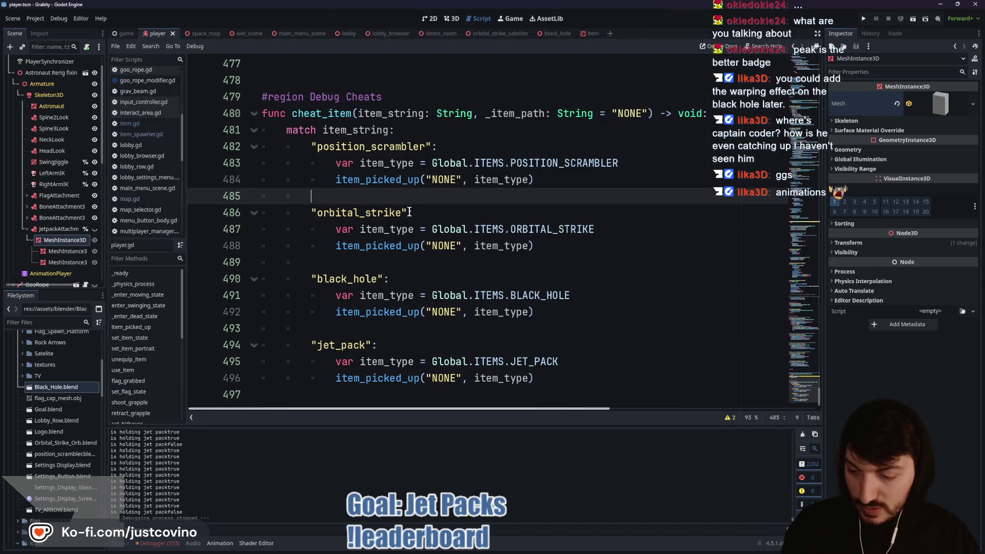
# Step: Open win_scene, look it over in 2D and 3D, then run the project with F5
pyautogui.click(247, 34)
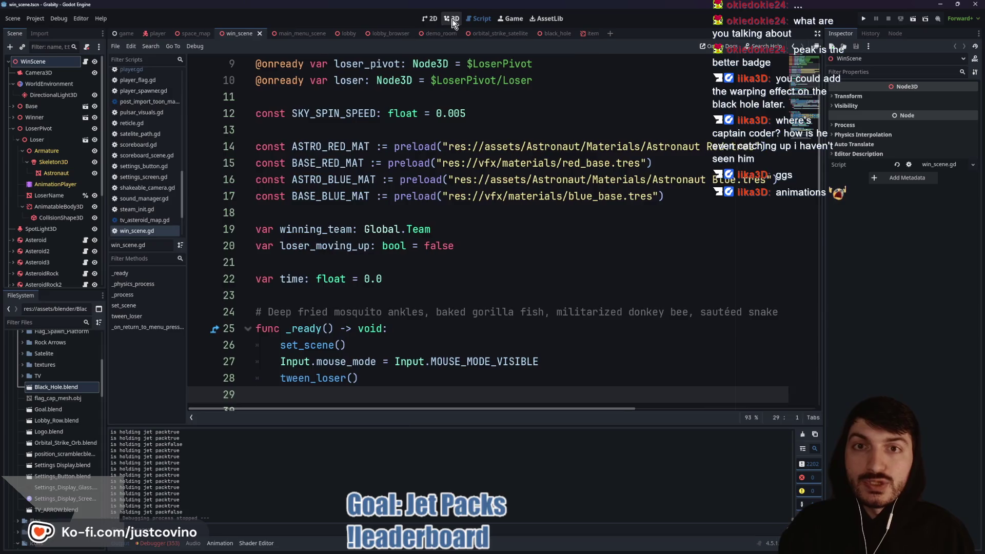
pyautogui.click(431, 19)
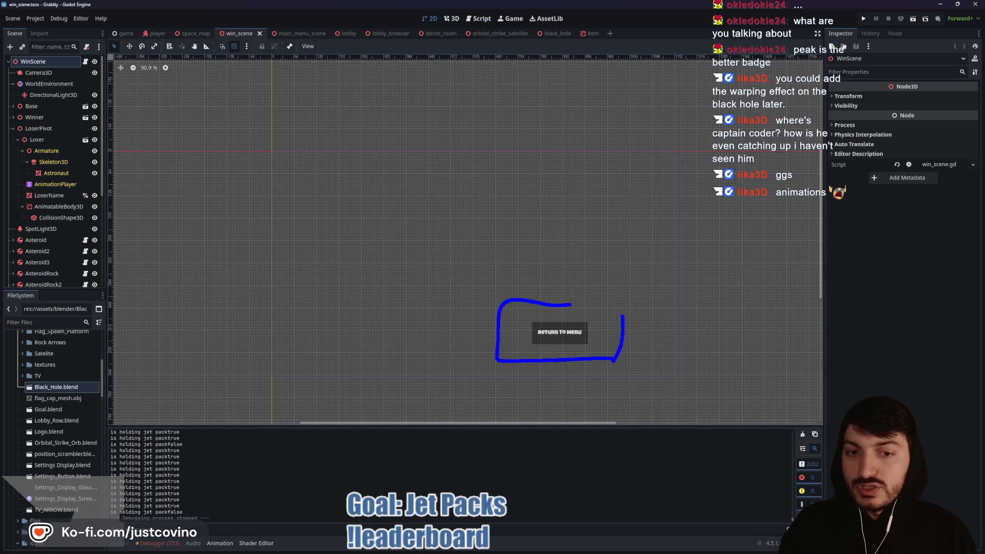
pyautogui.click(451, 19)
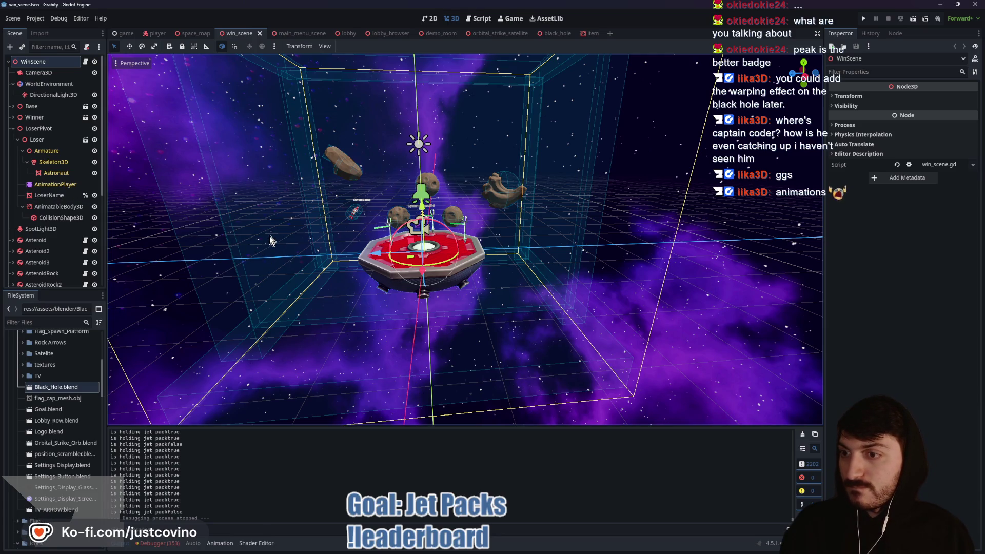
pyautogui.scroll(5, 286, 260)
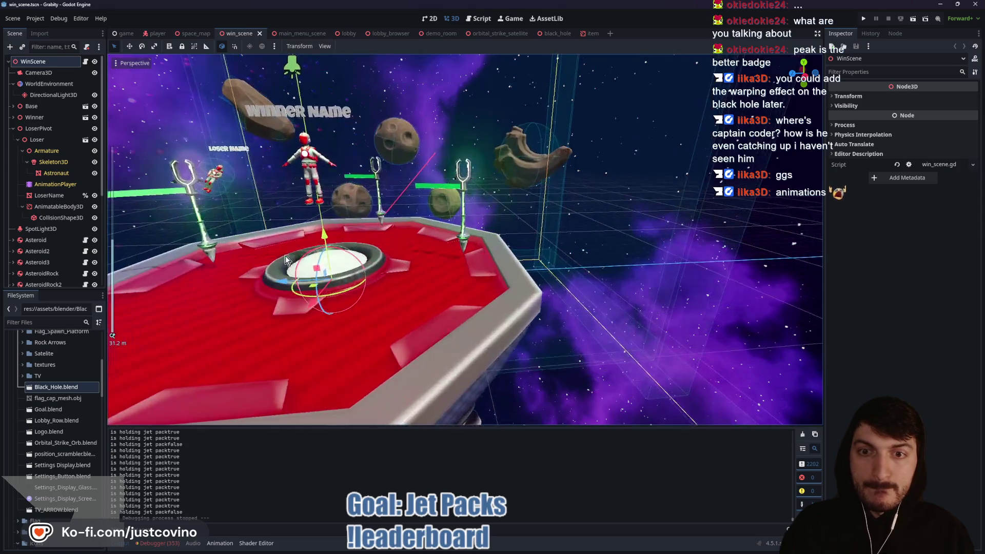
pyautogui.scroll(-5, 275, 261)
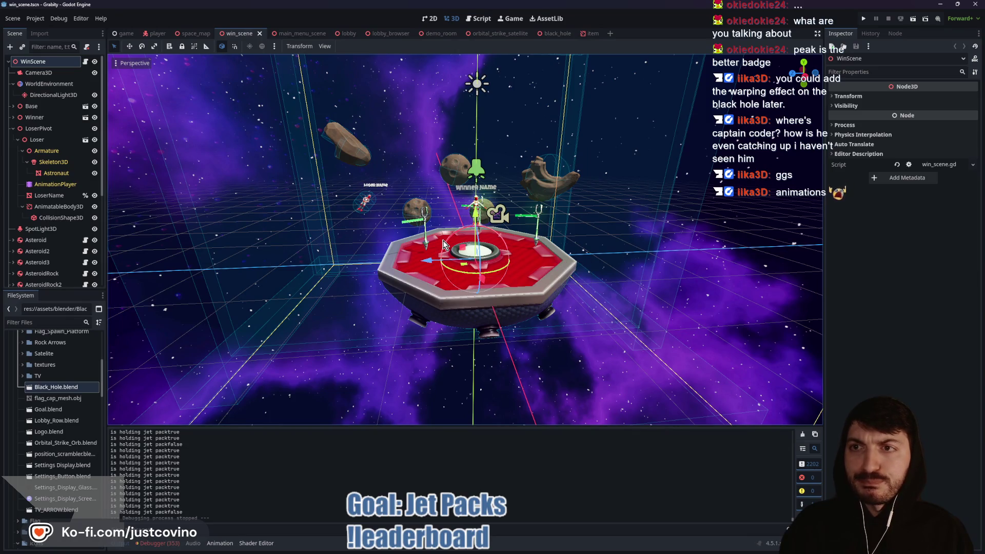
pyautogui.press('F5')
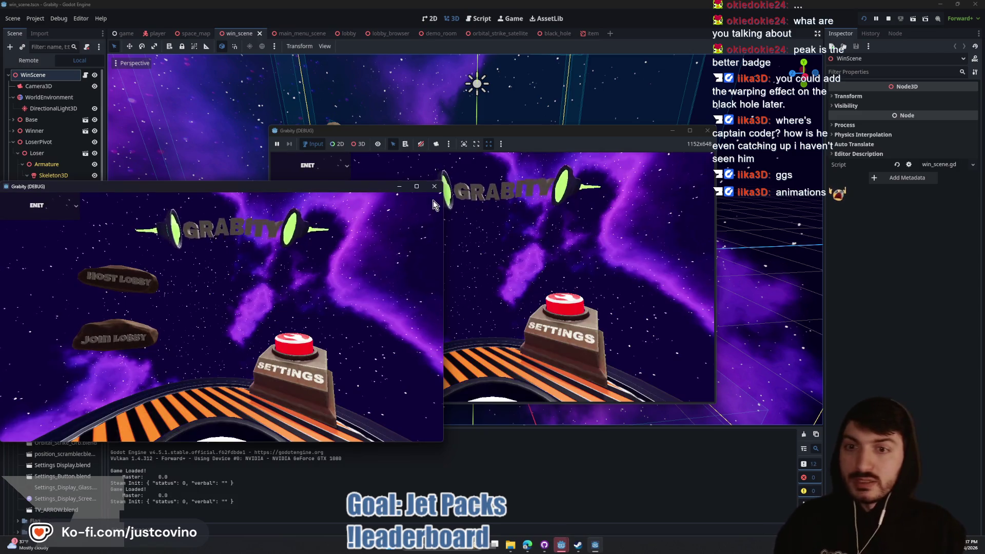
# Step: Place the two game windows side by side, host in the left, join from the right, and start
pyautogui.moveTo(514, 132)
pyautogui.mouseDown()
pyautogui.moveTo(745, 136)
pyautogui.moveTo(712, 137)
pyautogui.mouseUp()
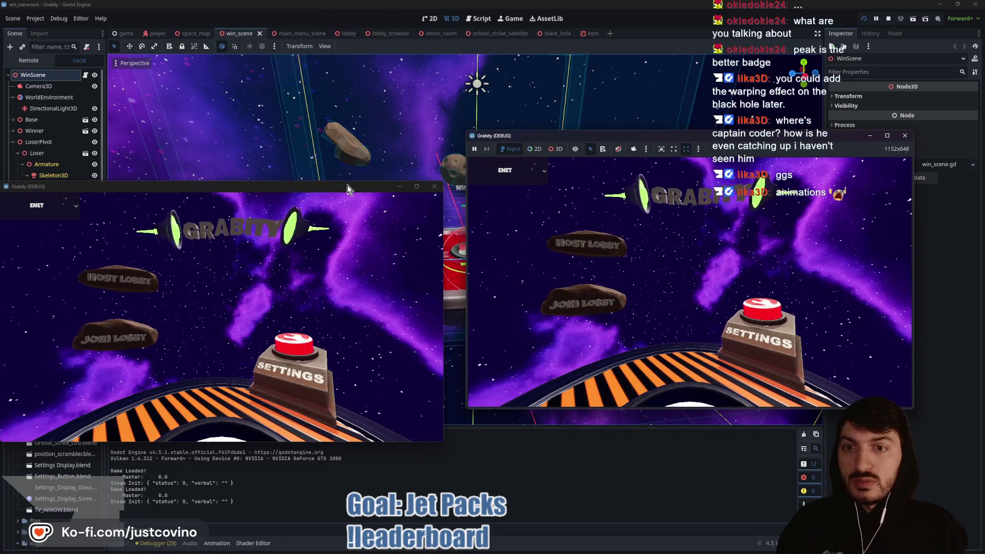
pyautogui.moveTo(347, 186); pyautogui.dragTo(355, 133)
pyautogui.click(126, 225)
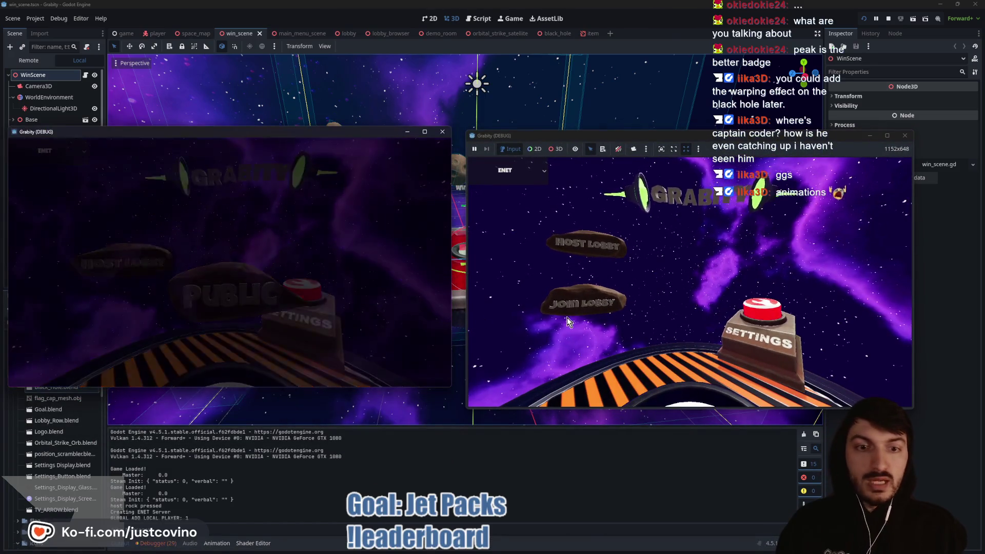
pyautogui.click(567, 318)
pyautogui.click(633, 295)
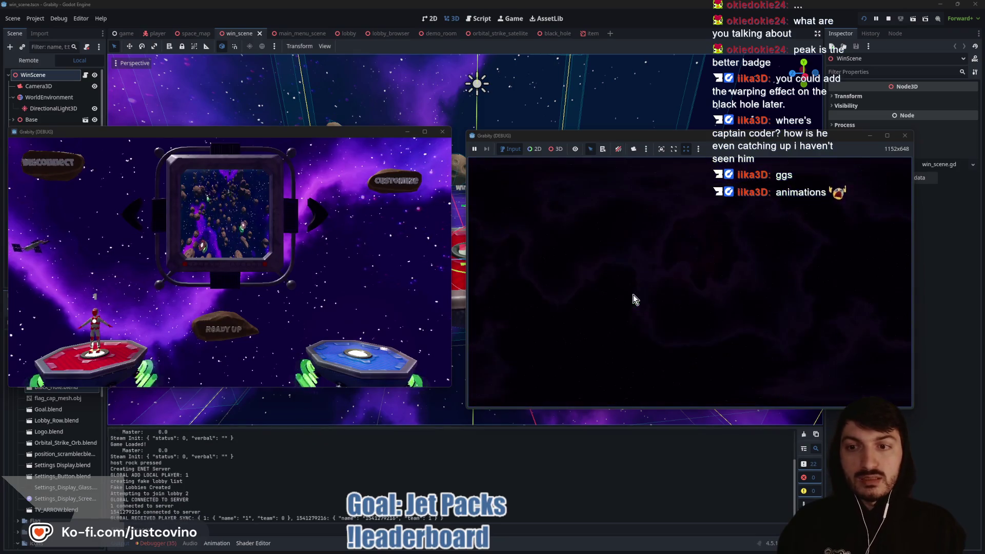
pyautogui.click(263, 323)
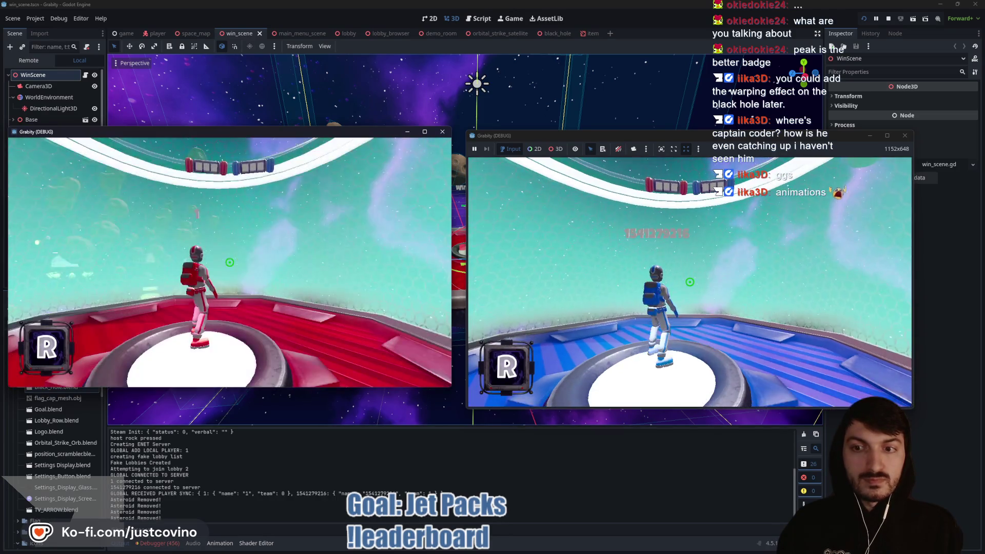
# Step: Enter the 'score 1' cheat in the console to reach the win screen, then return to menu
pyautogui.press('`')
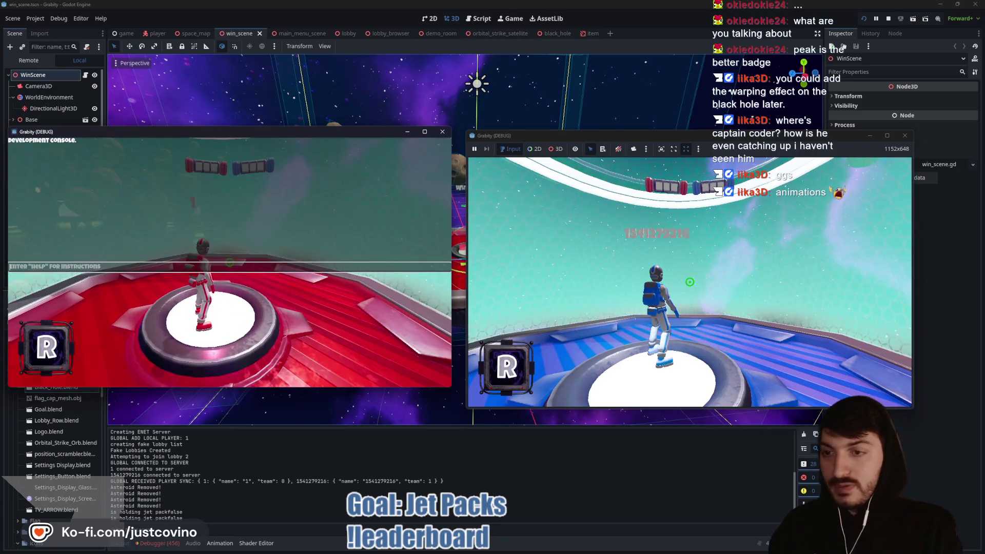
pyautogui.write('score 1')
pyautogui.press('Return')
pyautogui.press('Return')
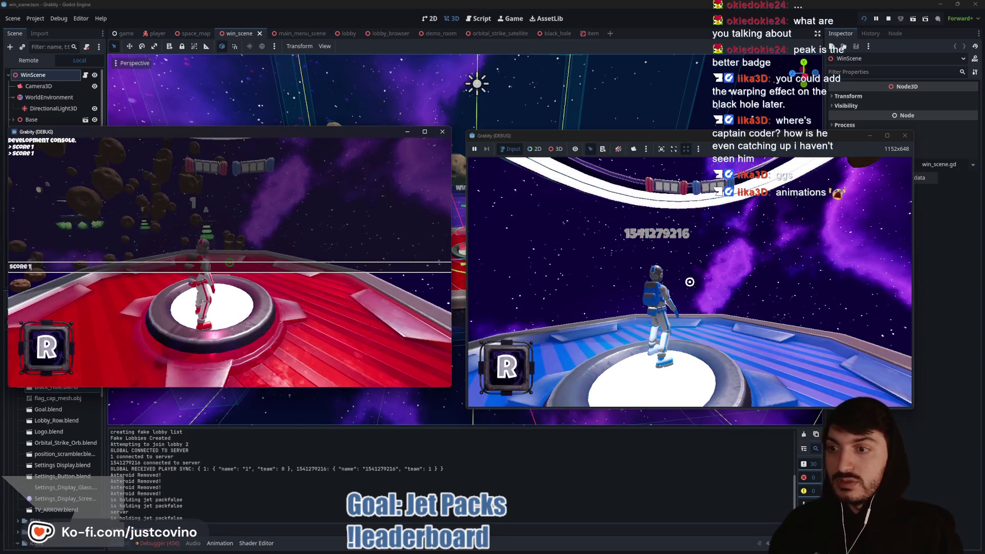
pyautogui.press('`')
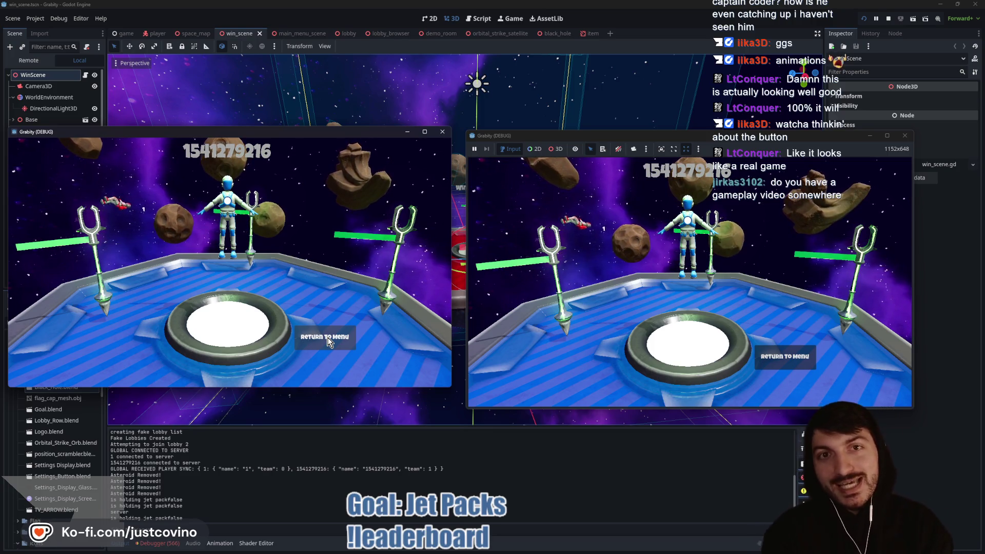
pyautogui.click(329, 343)
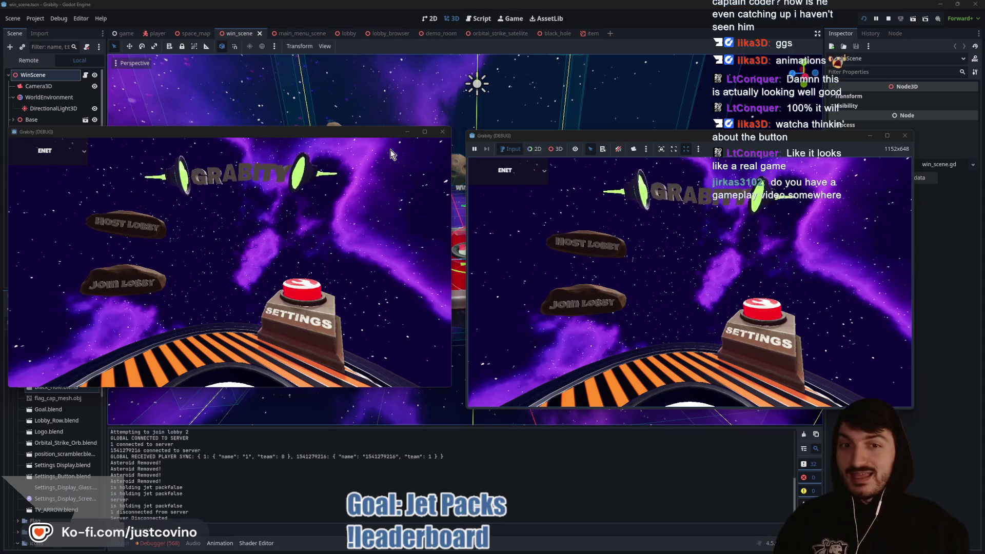
pyautogui.moveTo(319, 135); pyautogui.dragTo(320, 136)
# Step: Rerun the game, host and join a lobby, ready up, and start the match
pyautogui.press('F5')
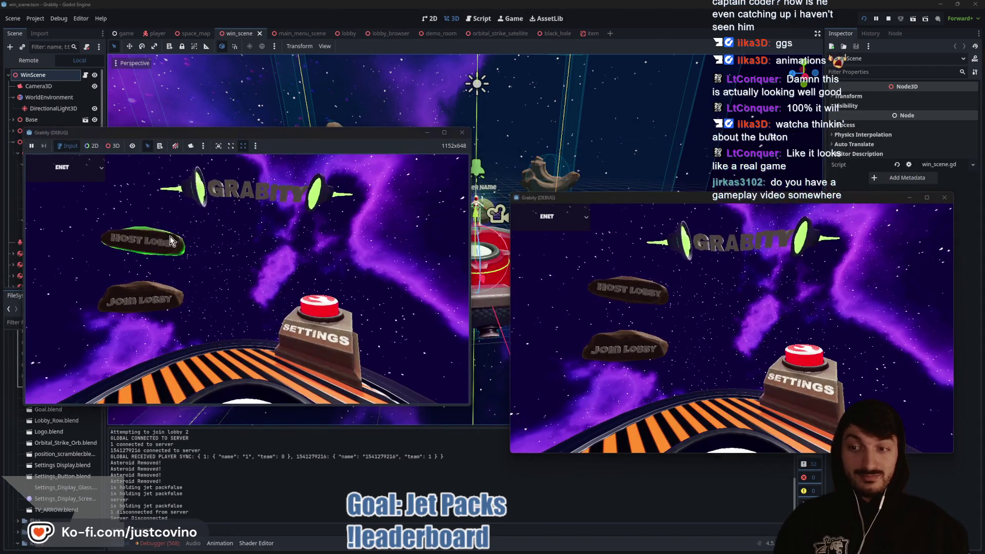
pyautogui.click(170, 238)
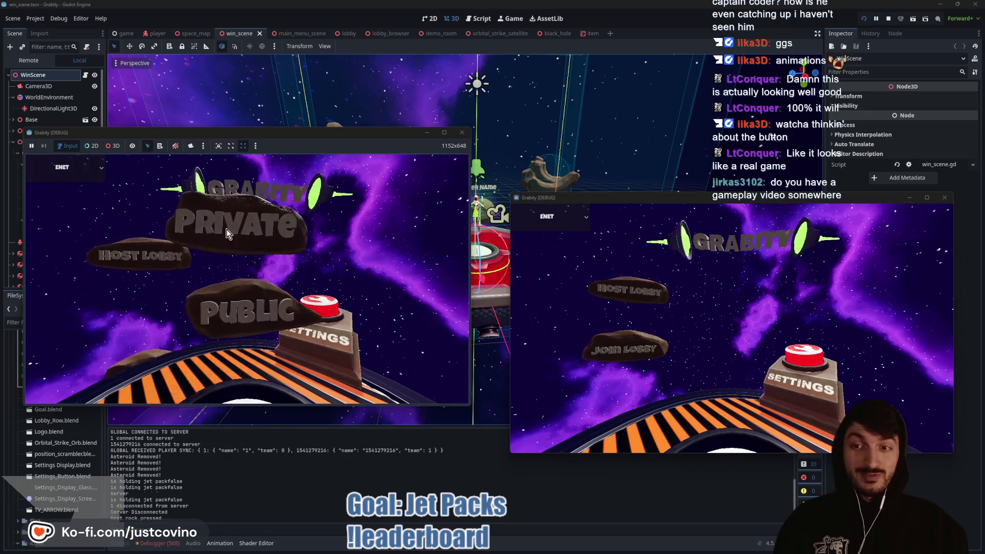
pyautogui.moveTo(666, 198); pyautogui.dragTo(647, 138)
pyautogui.click(594, 296)
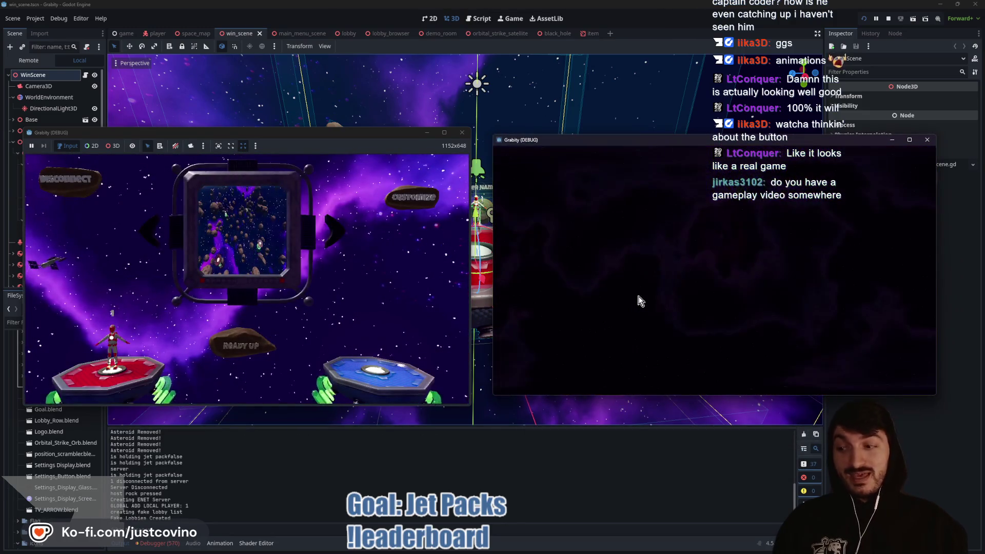
pyautogui.click(660, 280)
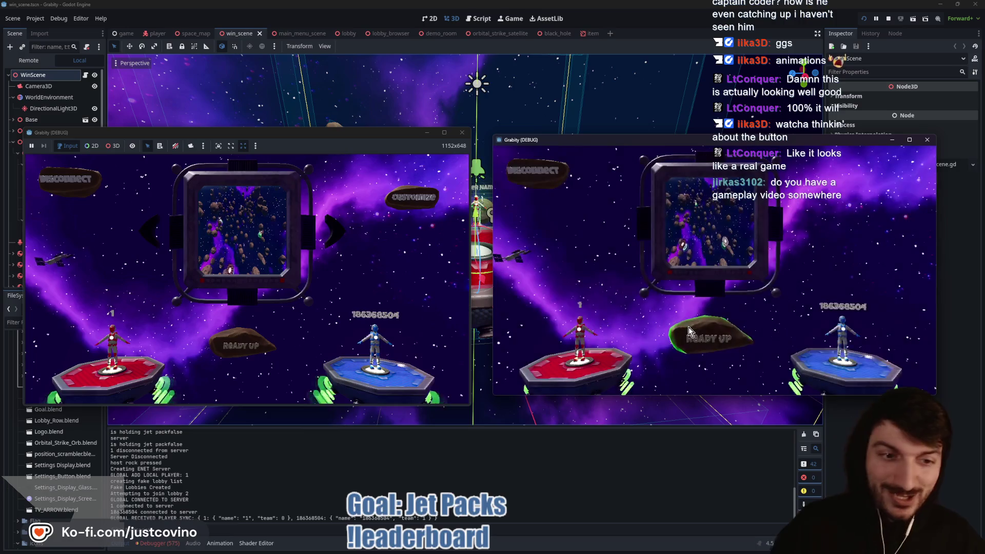
pyautogui.click(242, 341)
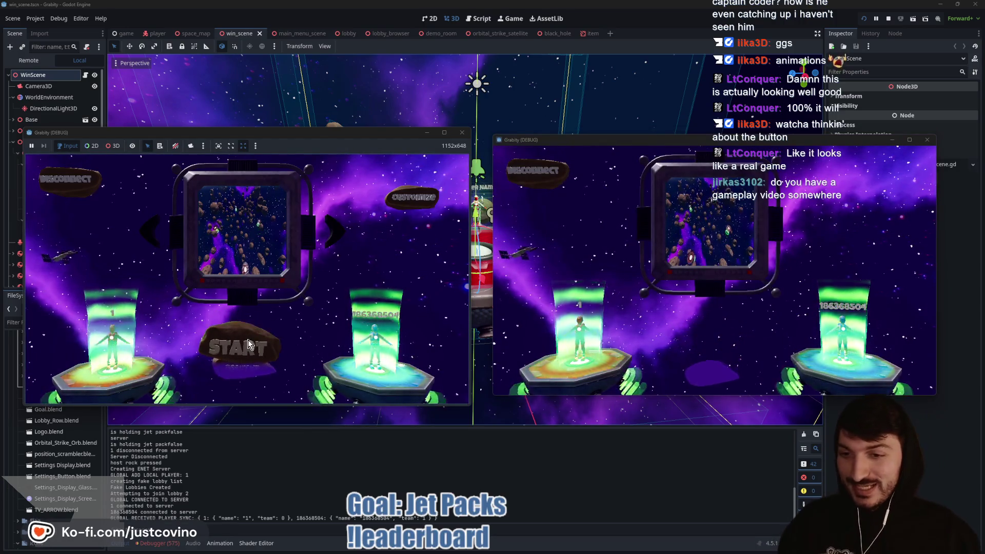
pyautogui.click(248, 341)
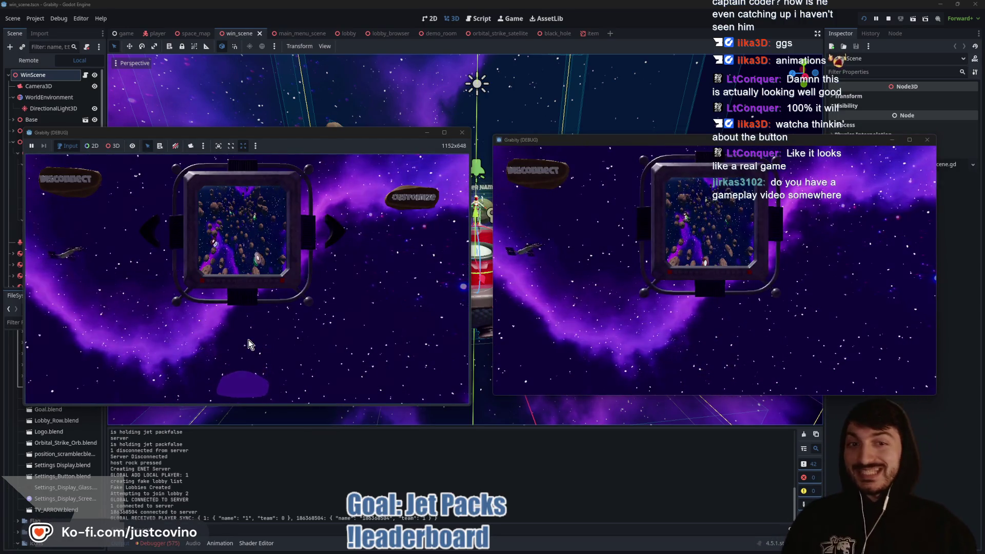
# Step: Walk the left player off the spawn pad, then stop the game with F8
pyautogui.press('super')
pyautogui.press('super')
pyautogui.press('w')
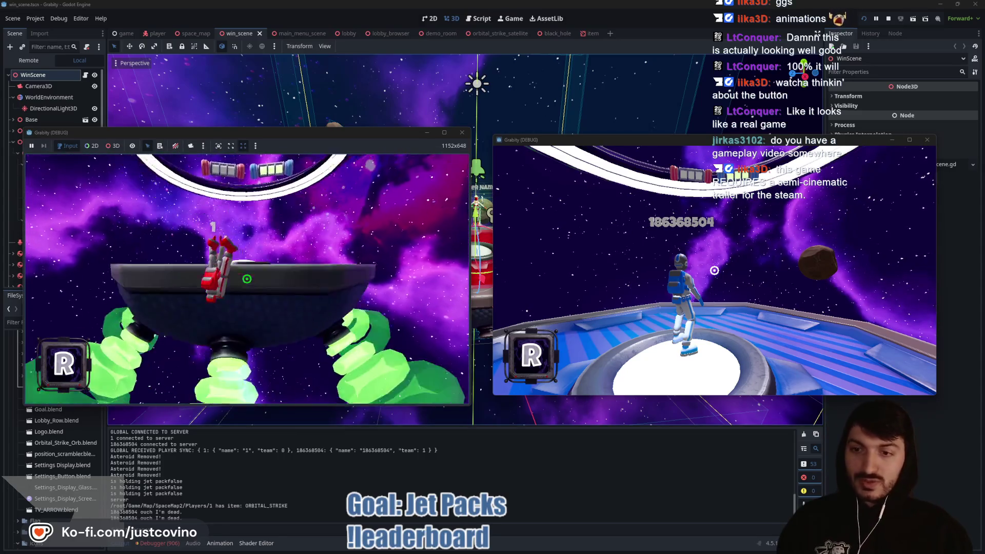
pyautogui.press('F8')
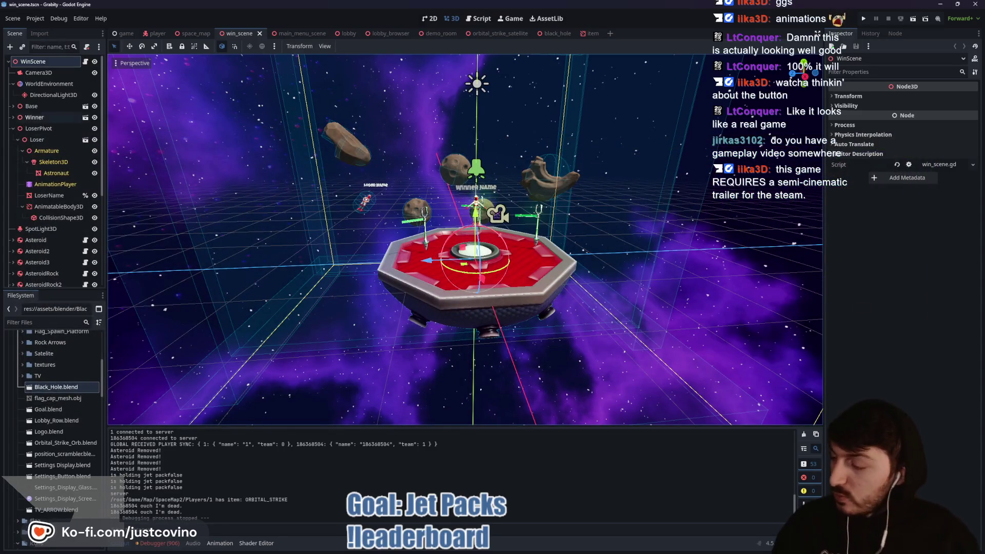
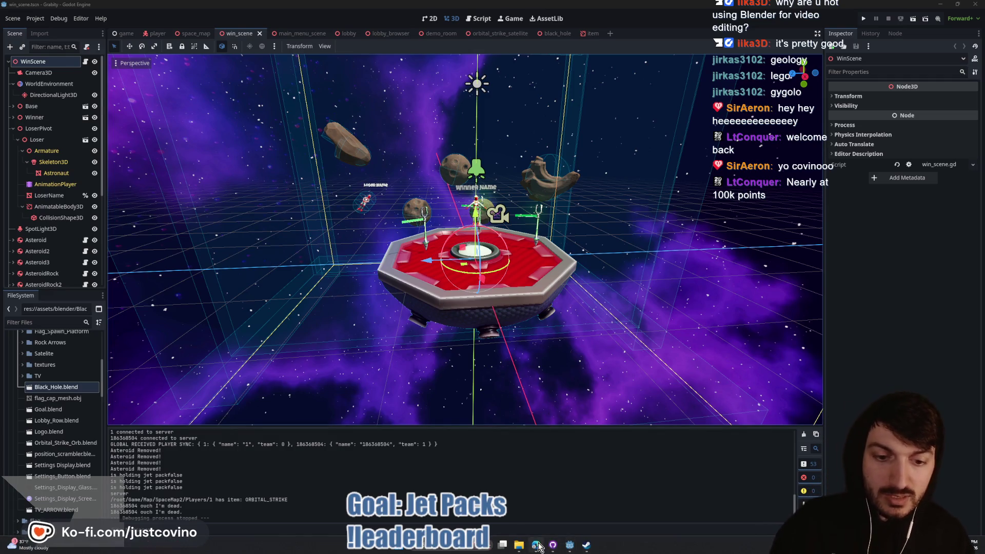
# Step: Check the FFS Leaderboard page and the stream chat's power-ups and rewards list
pyautogui.click(537, 547)
pyautogui.click(135, 45)
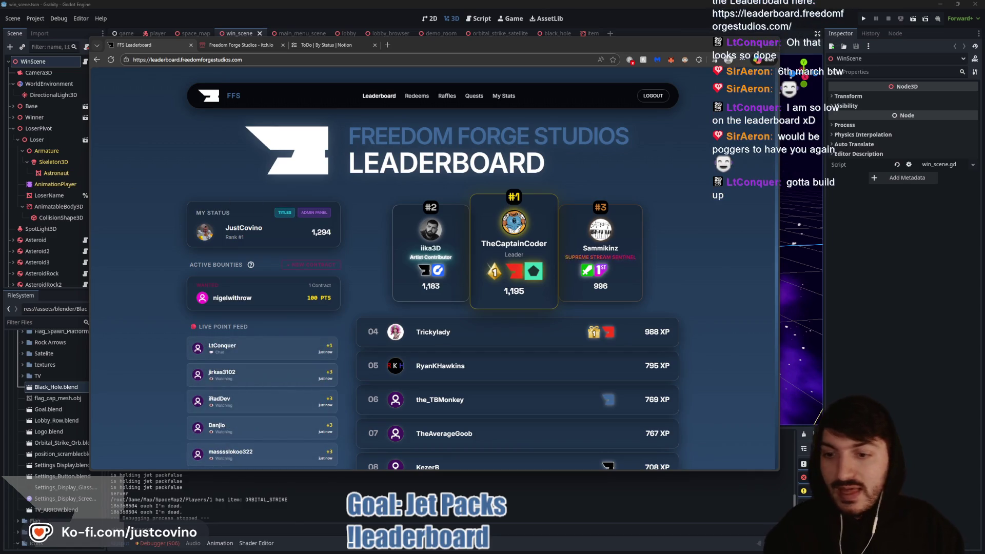
pyautogui.hotkey('alt', 'Tab')
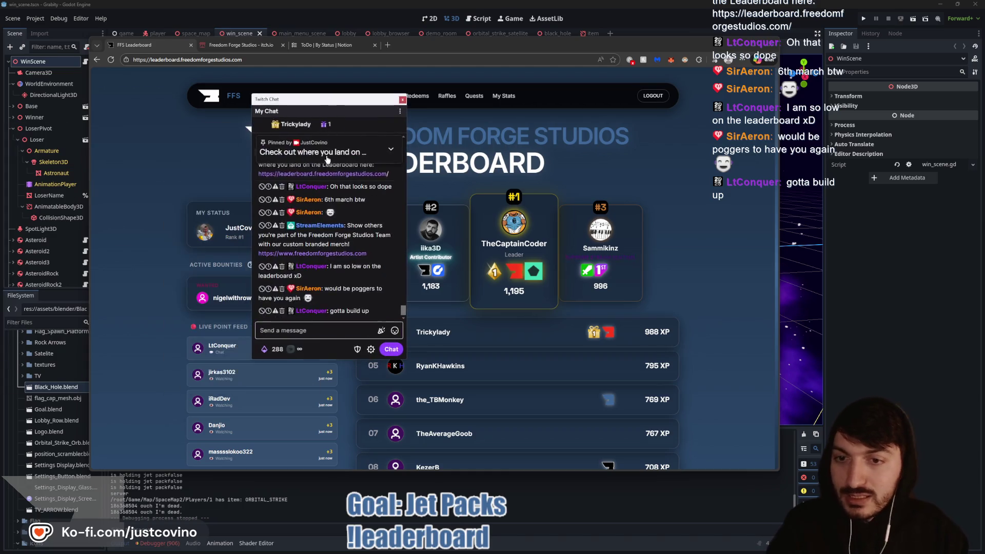
pyautogui.click(274, 345)
pyautogui.scroll(-3, 373, 331)
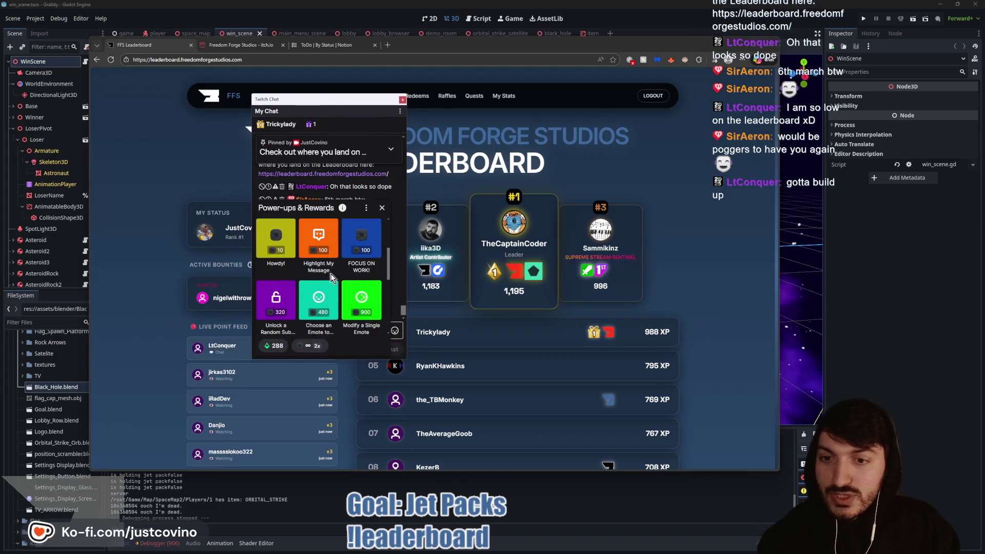
pyautogui.click(382, 208)
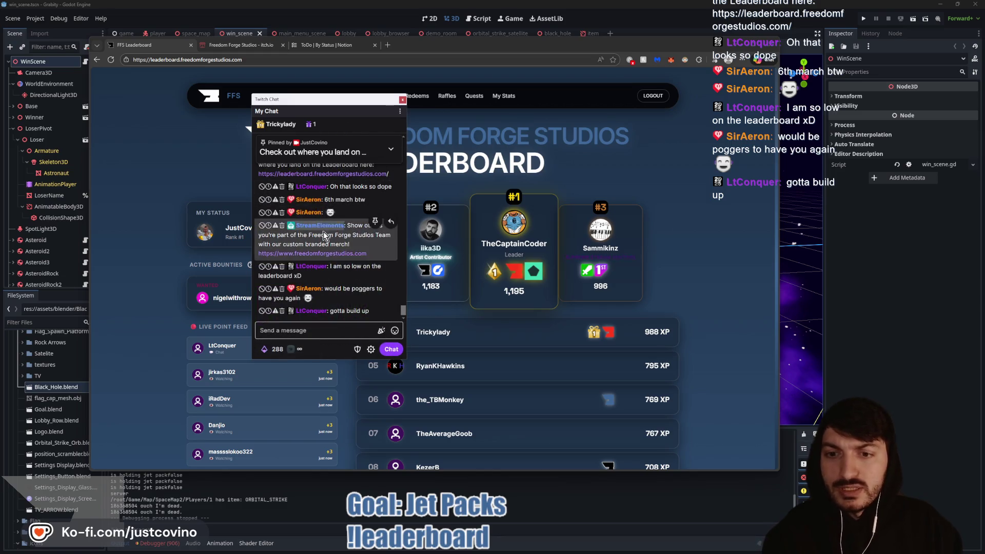
# Step: Look over the Channel Redeems and Raffles pages
pyautogui.hotkey('alt', 'Tab')
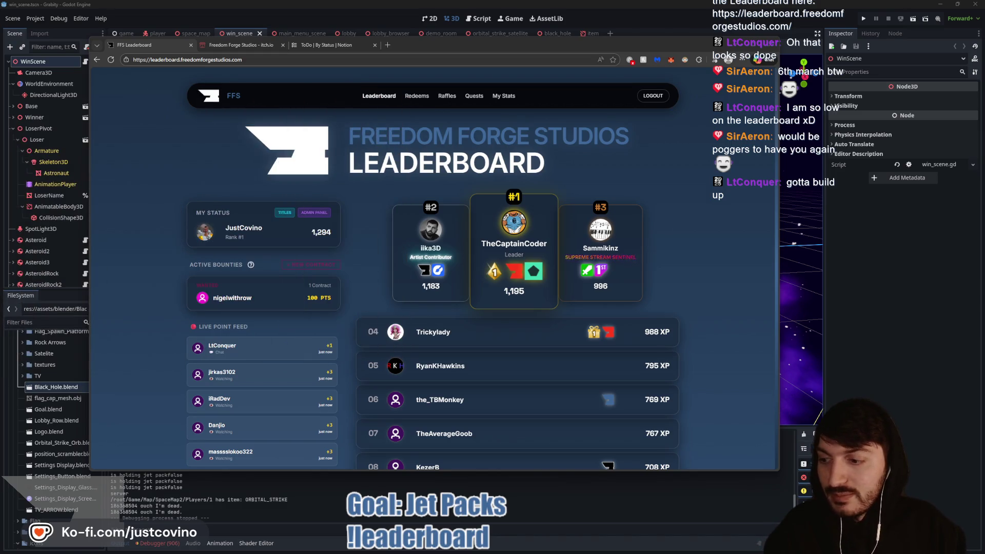
pyautogui.click(417, 95)
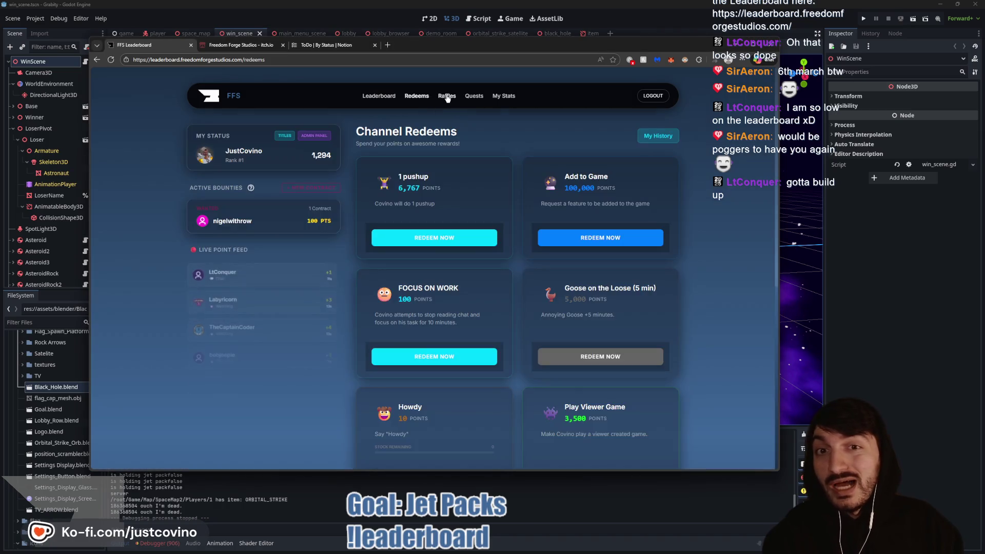
pyautogui.click(447, 97)
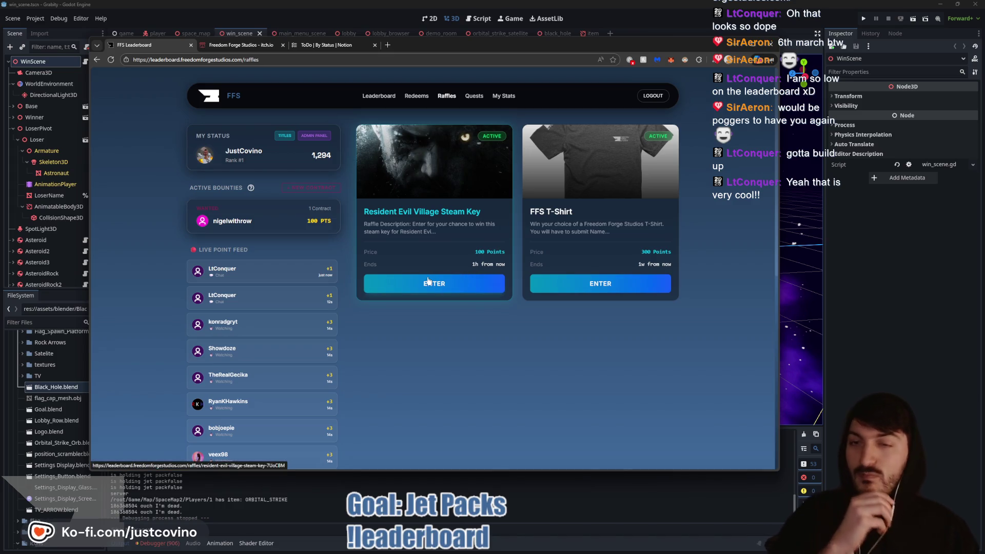
# Step: Back in Godot, orbit around the win platform, inspect the ReturnToMenu node in 2D, and run the project
pyautogui.click(894, 239)
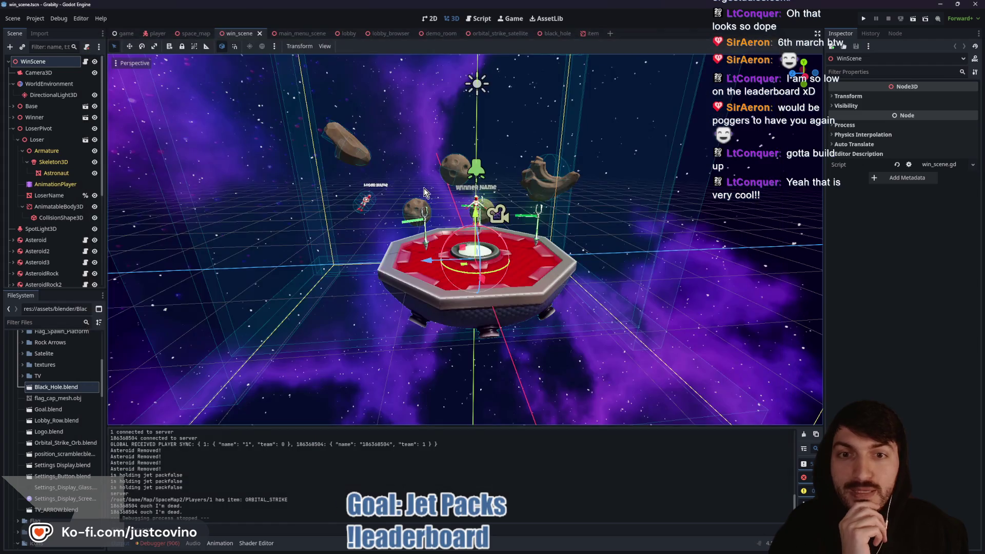
pyautogui.moveTo(531, 175); pyautogui.dragTo(476, 180)
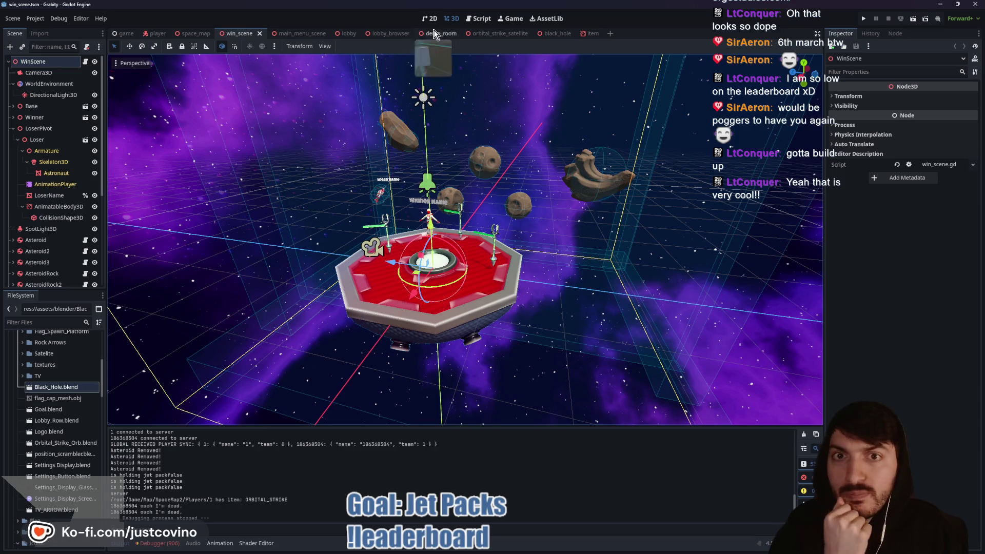
pyautogui.click(430, 18)
pyautogui.click(555, 337)
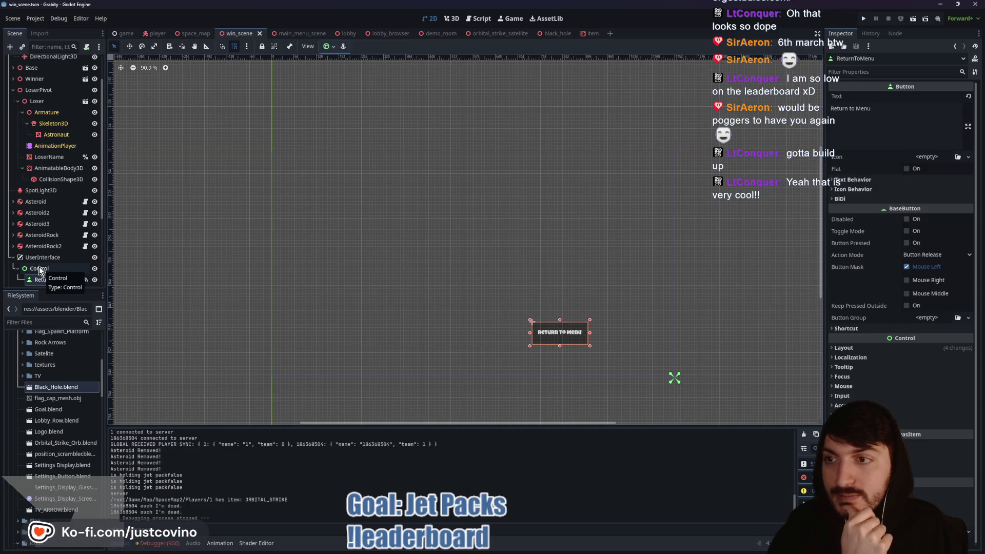
pyautogui.click(448, 20)
pyautogui.scroll(5, 546, 271)
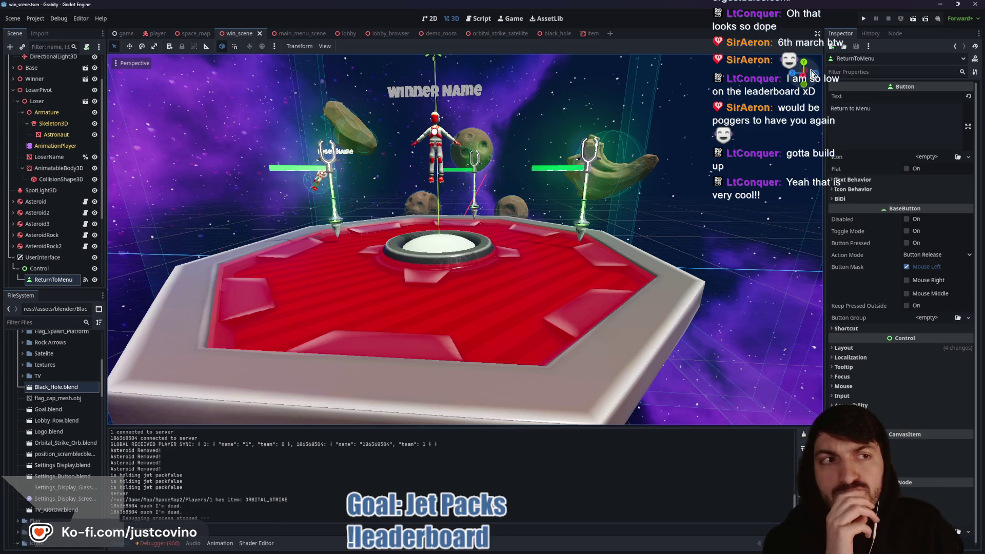
pyautogui.click(864, 18)
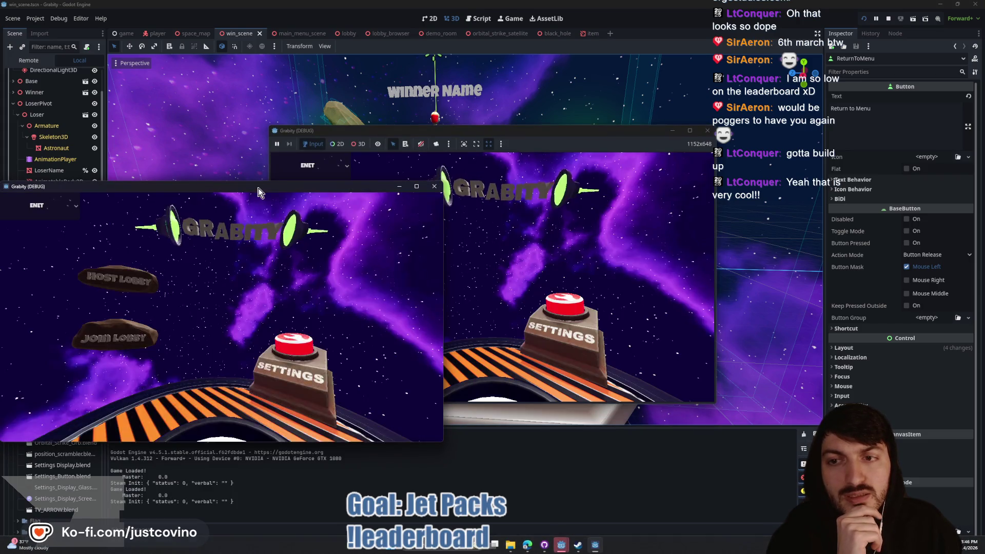
# Step: Place the two game windows side by side and glance at the game's settings screen
pyautogui.moveTo(258, 187); pyautogui.dragTo(769, 199)
pyautogui.moveTo(549, 134); pyautogui.dragTo(327, 142)
pyautogui.moveTo(673, 195)
pyautogui.mouseDown()
pyautogui.moveTo(667, 156)
pyautogui.moveTo(653, 154)
pyautogui.mouseUp()
pyautogui.click(366, 319)
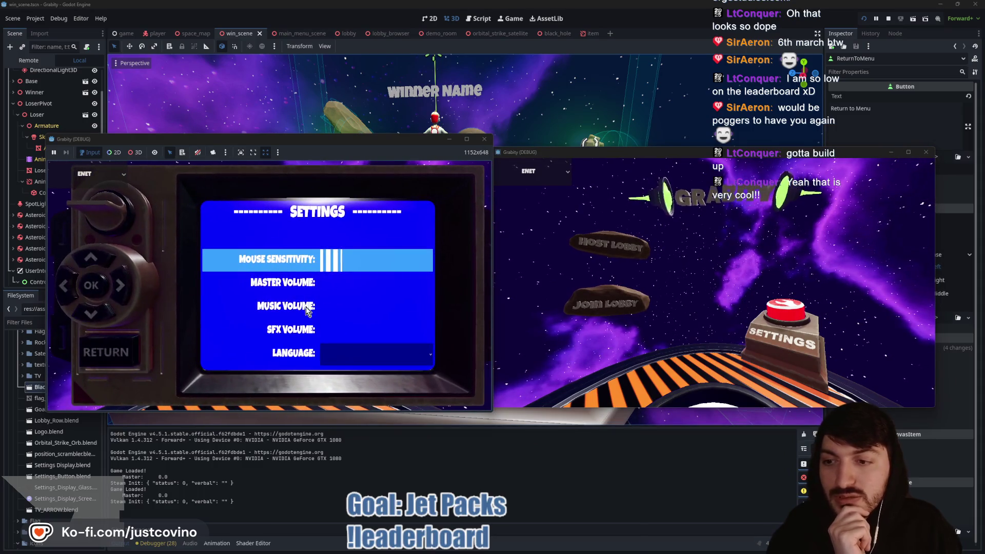
pyautogui.click(100, 357)
# Step: Host a private lobby, join it from the second window, ready both players, and start the match
pyautogui.click(126, 245)
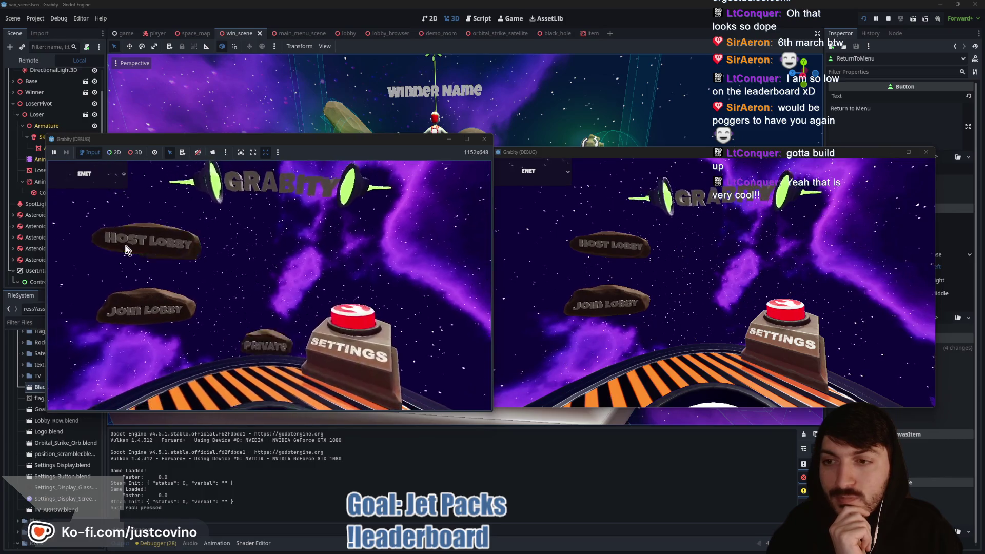
pyautogui.click(263, 250)
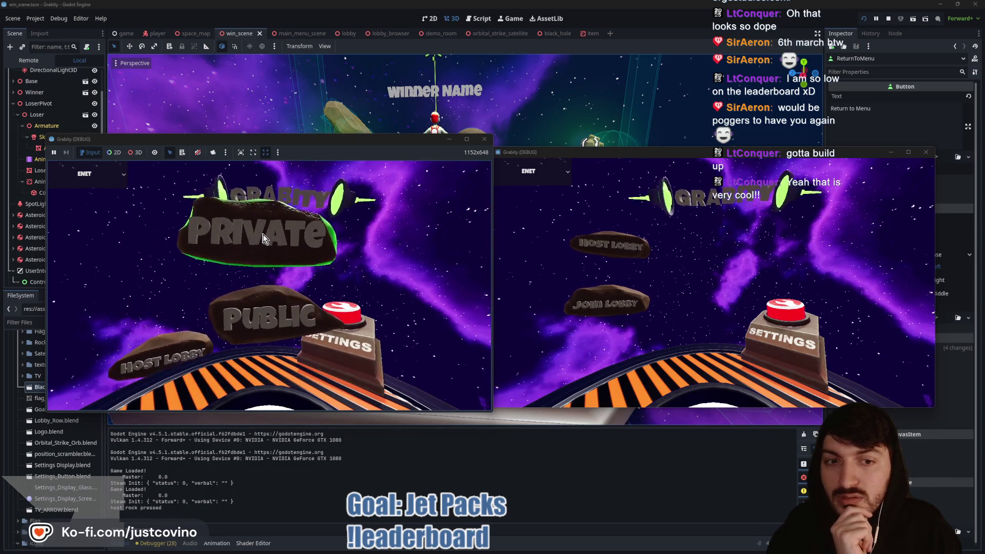
pyautogui.click(609, 305)
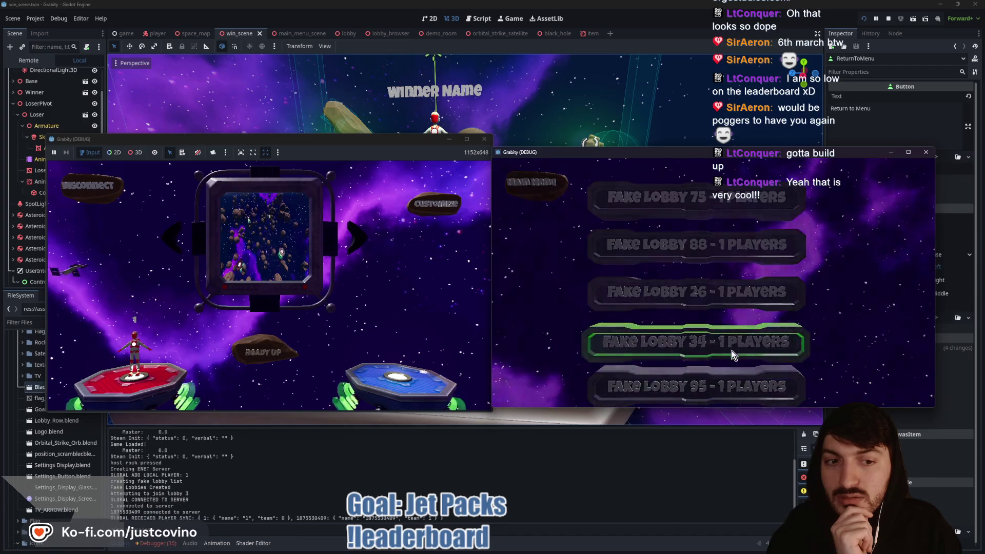
pyautogui.click(732, 350)
pyautogui.click(718, 349)
pyautogui.click(265, 352)
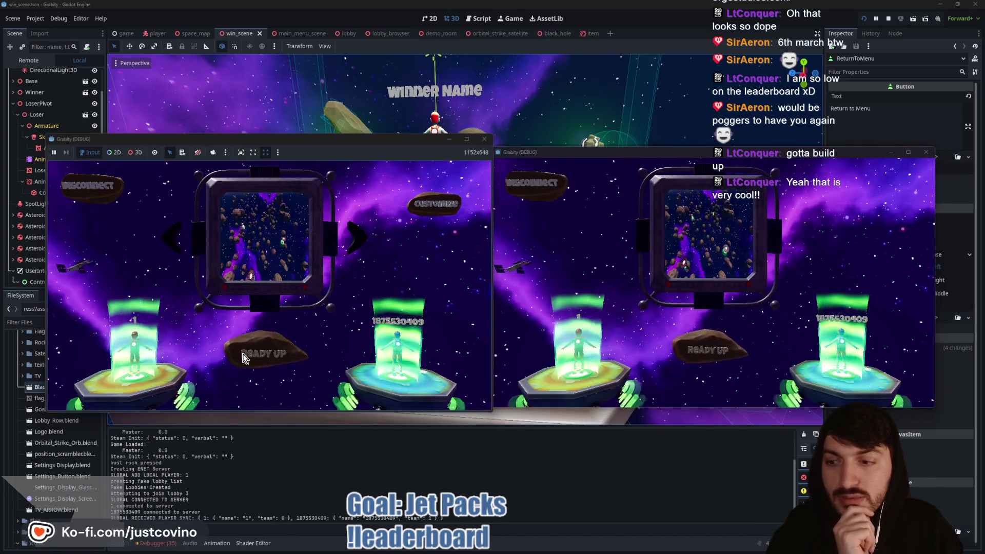
pyautogui.click(436, 204)
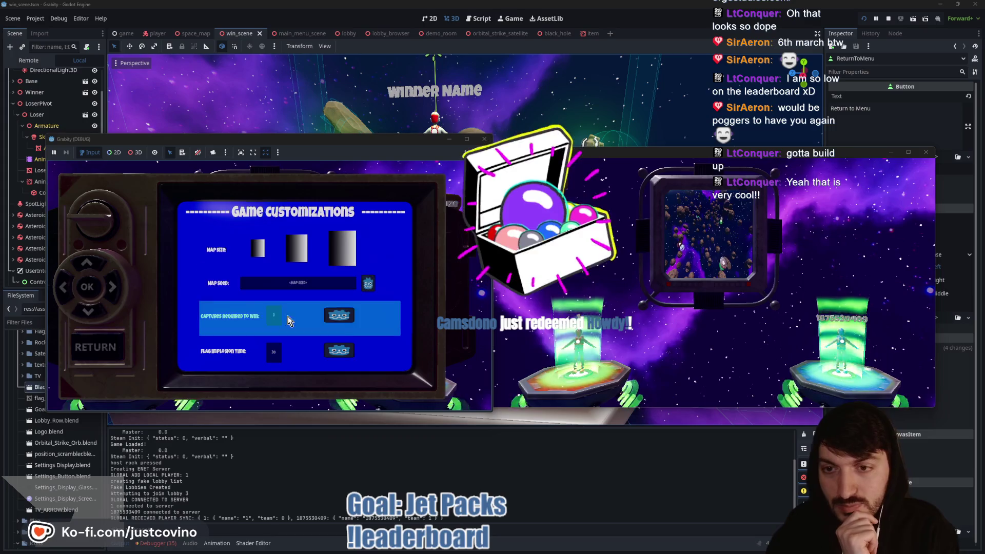
pyautogui.press('Escape')
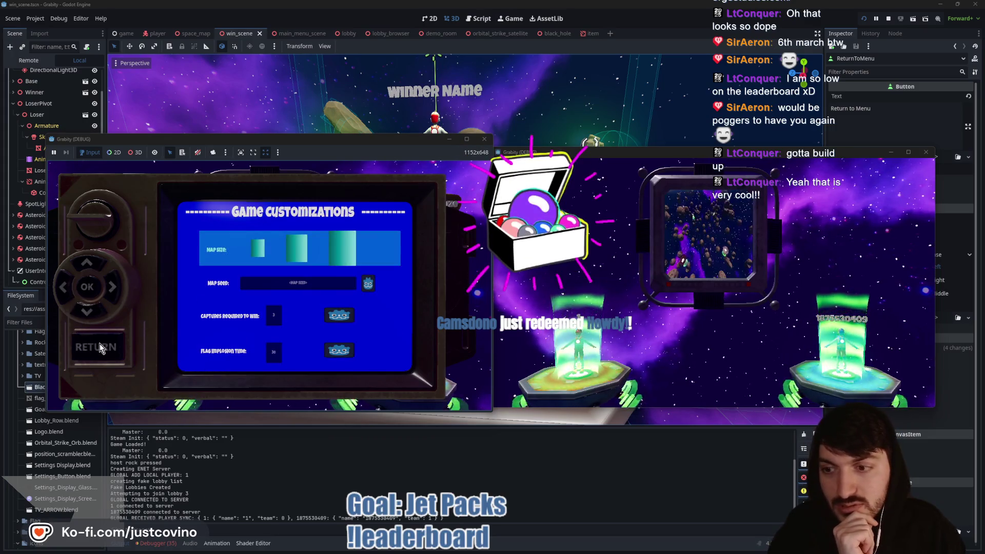
pyautogui.click(262, 353)
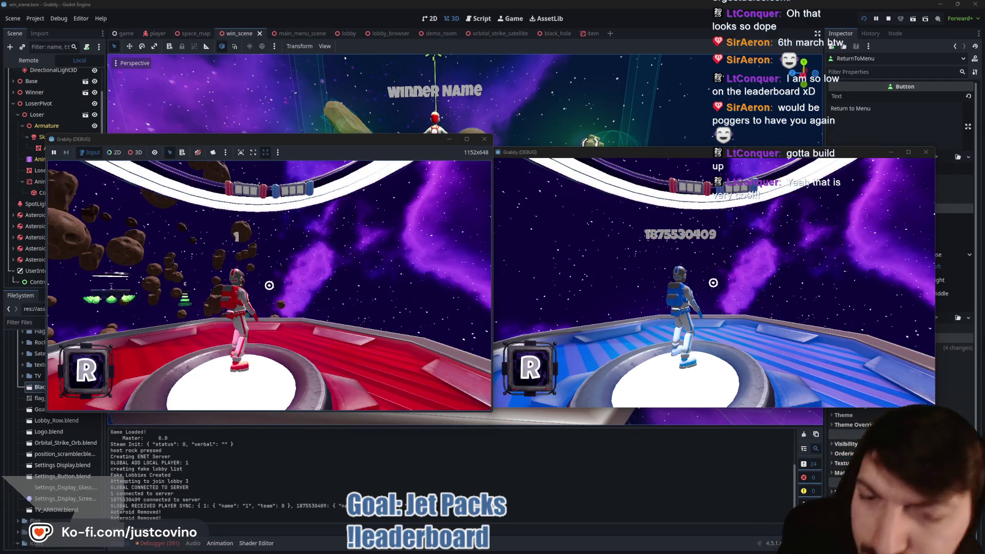
# Step: Run the red player off the platform and enter cheat_item orbital_strike in the dev console
pyautogui.press('w')
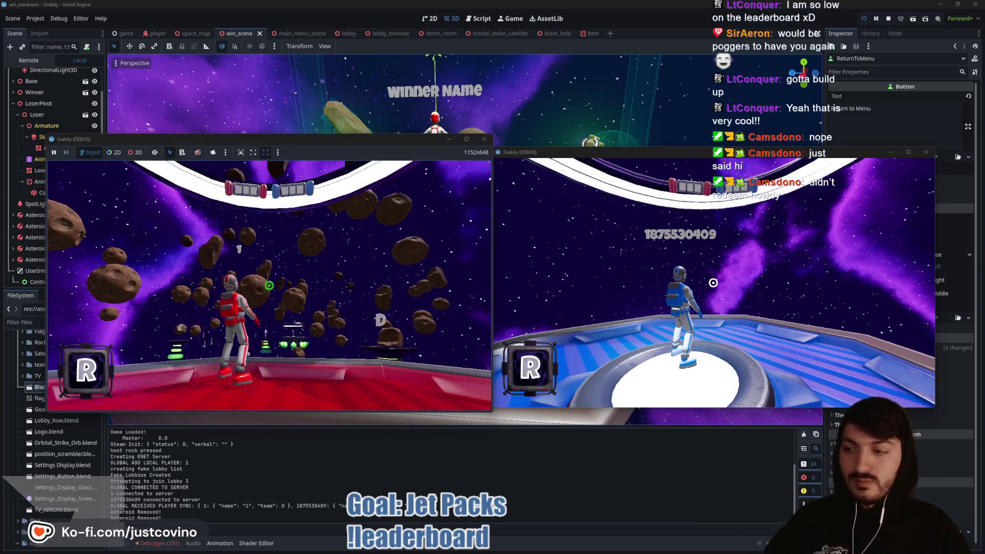
pyautogui.press('space')
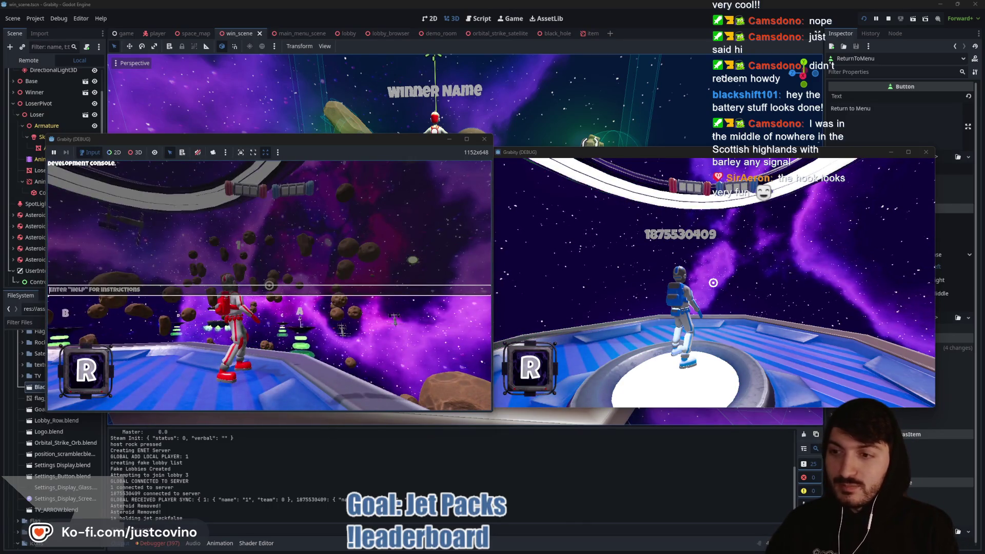
pyautogui.write('cheat_item')
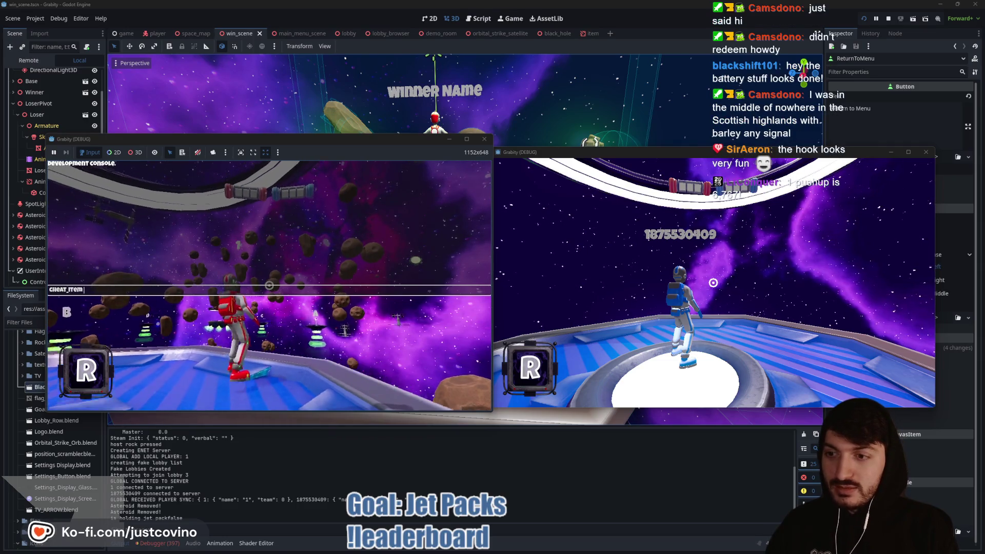
pyautogui.write('orbital_stri')
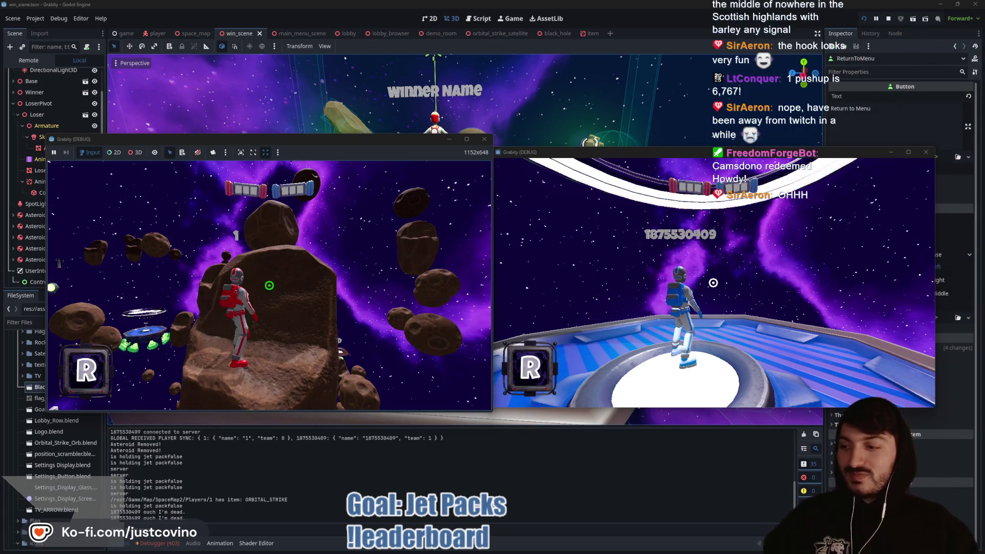
# Step: Fire the grappling hook at an asteroid beside the ringed platform, then stop the game with F8
pyautogui.press('w')
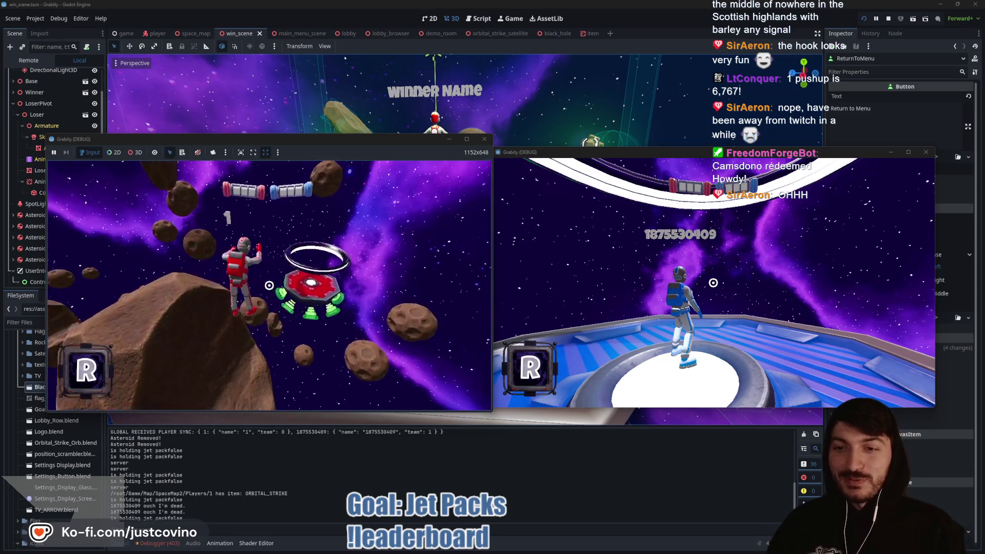
pyautogui.click(269, 286)
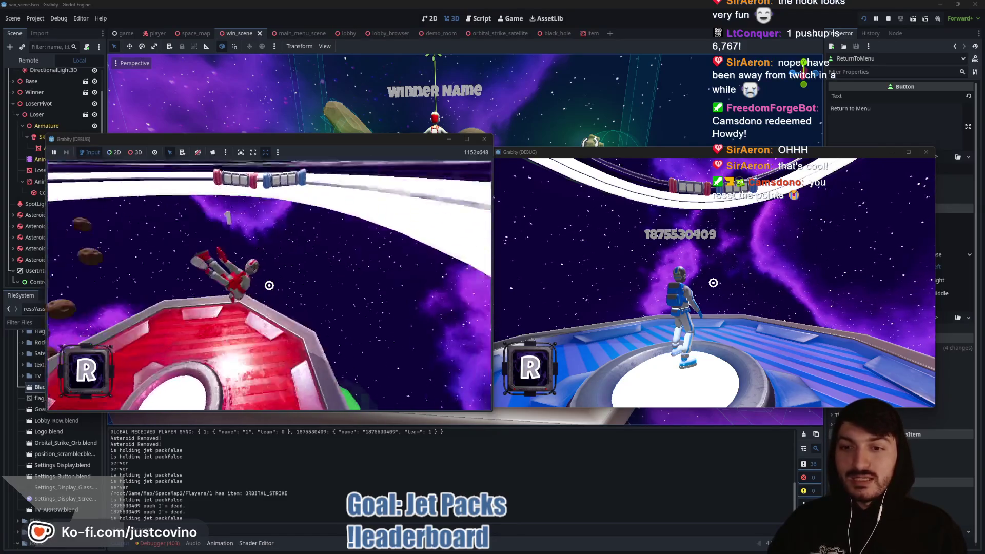
pyautogui.press('F8')
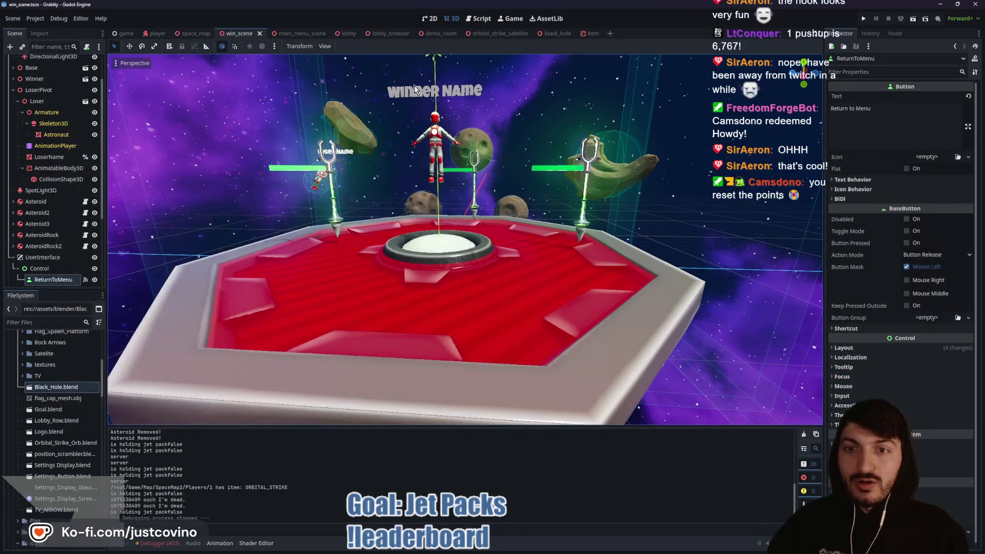
# Step: Open map.gd from the space_map scene and scroll to the end_game function below activate_blackhole
pyautogui.click(186, 33)
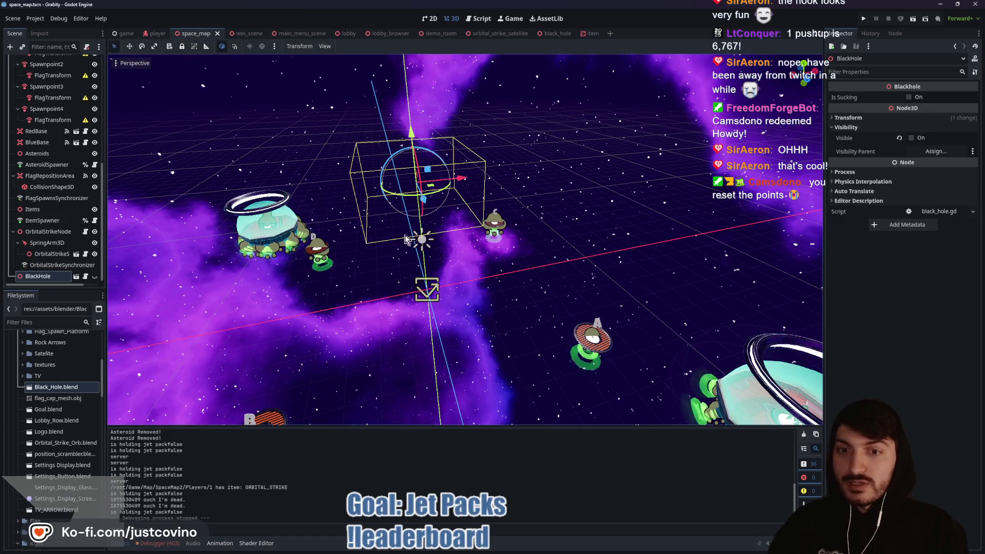
pyautogui.click(480, 19)
pyautogui.scroll(-3, 452, 259)
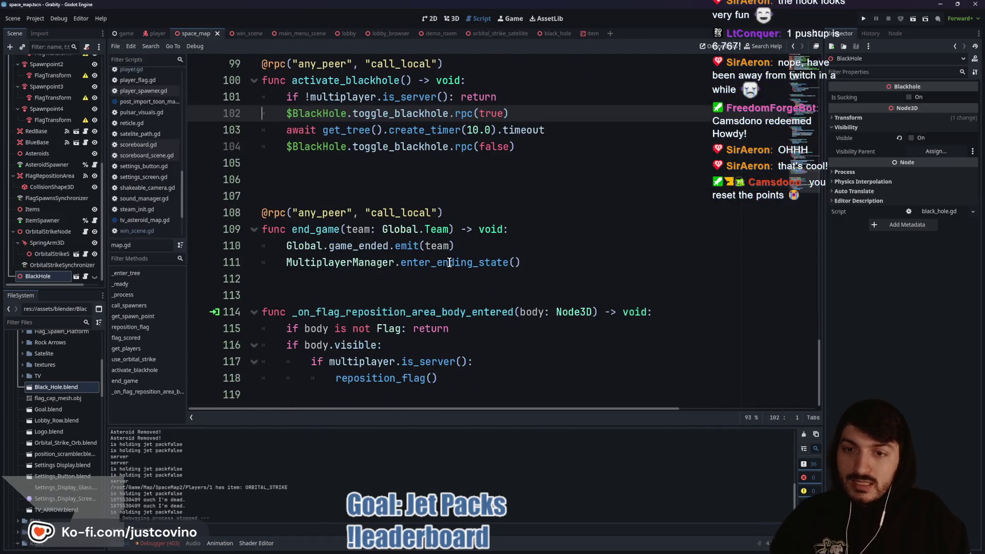
pyautogui.click(412, 282)
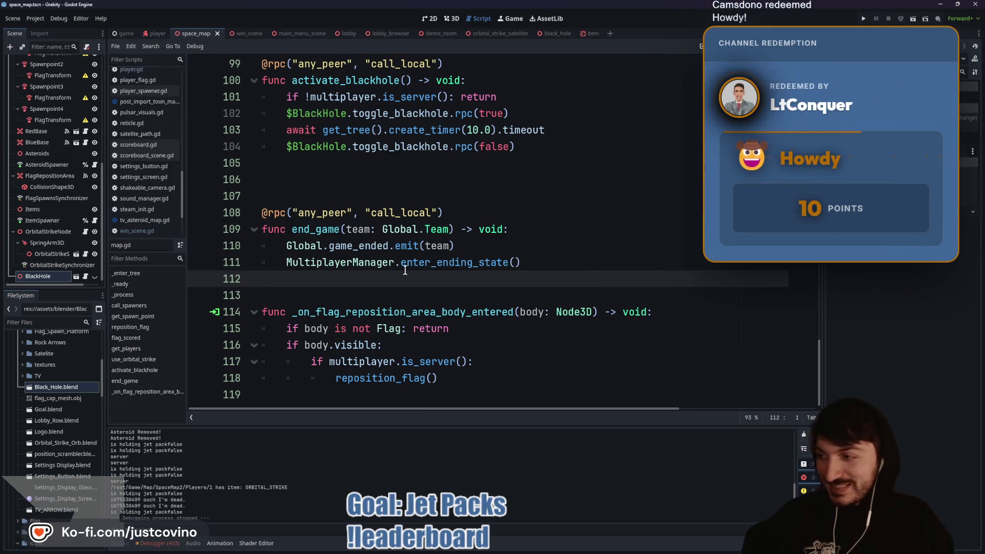
pyautogui.moveTo(409, 271)
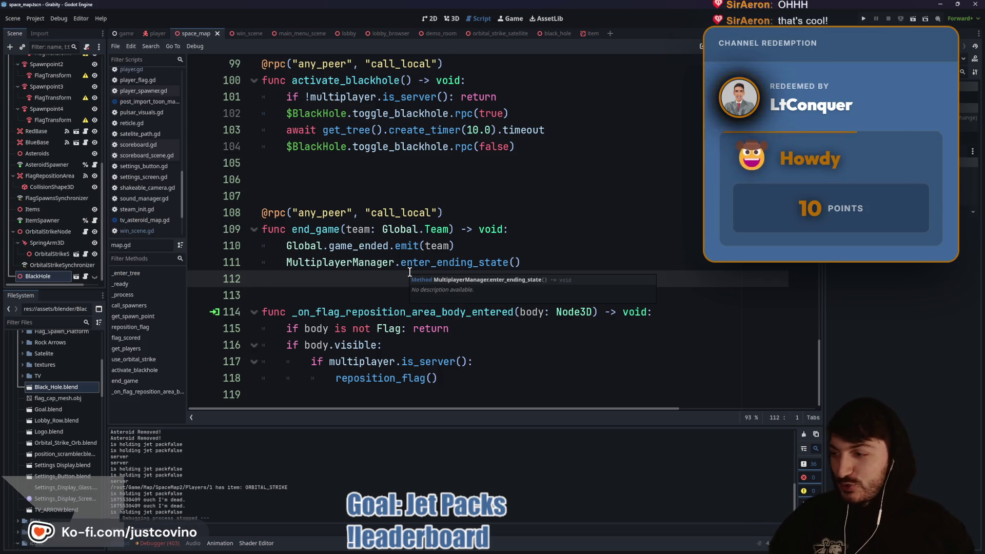
pyautogui.moveTo(382, 251)
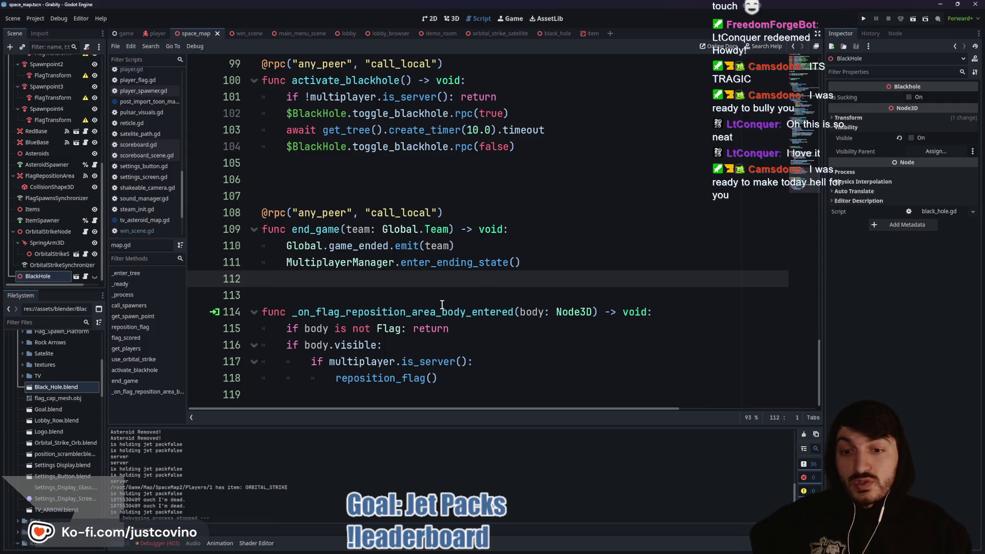
pyautogui.moveTo(498, 549)
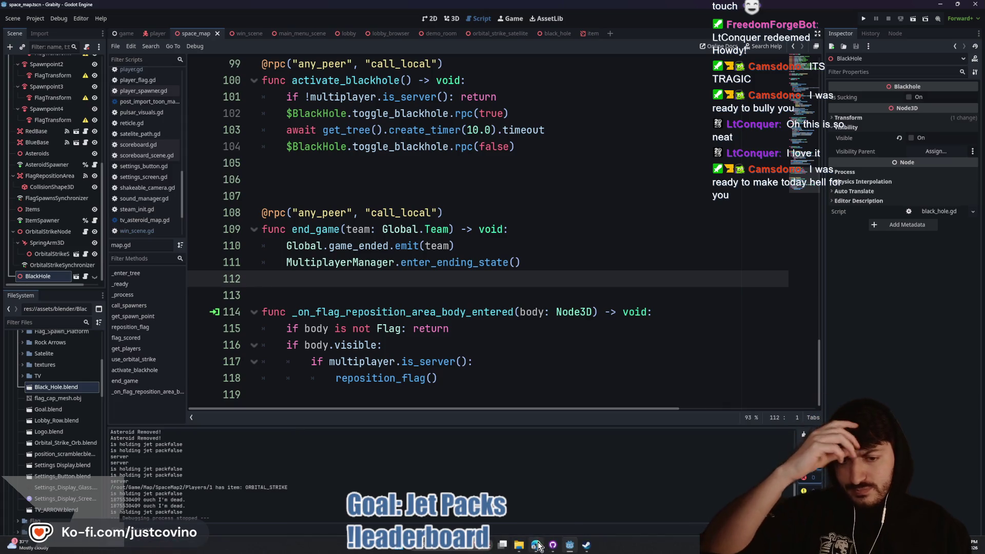
pyautogui.click(536, 545)
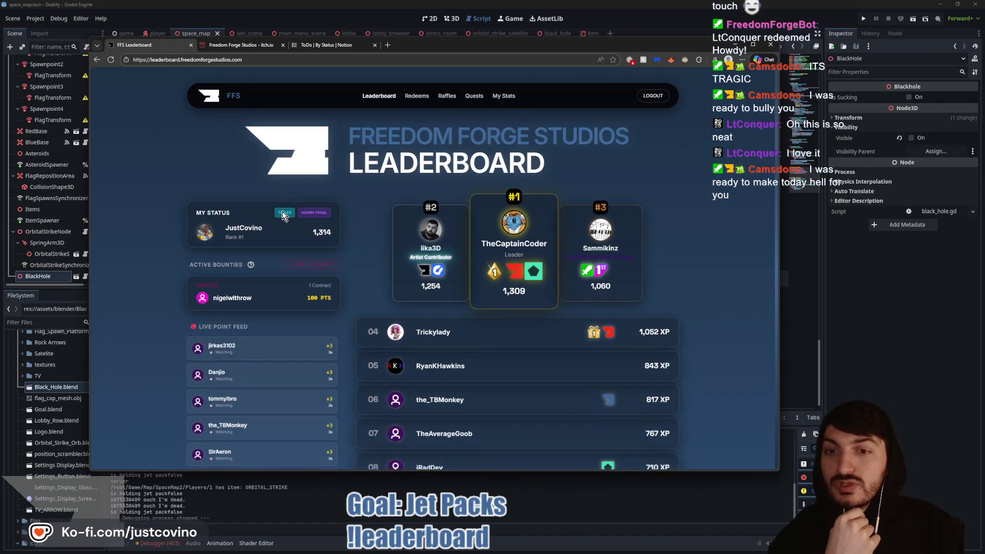
pyautogui.click(283, 210)
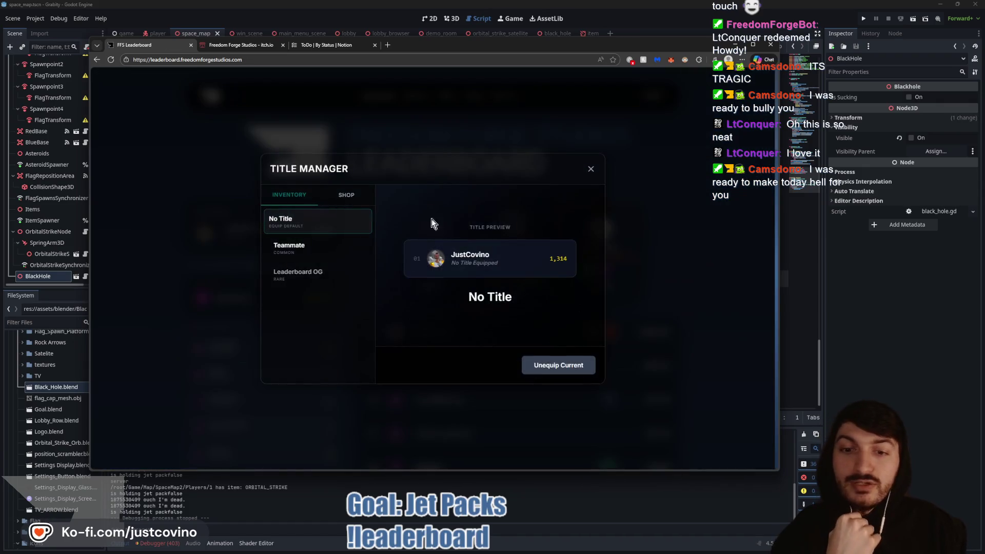
pyautogui.click(343, 196)
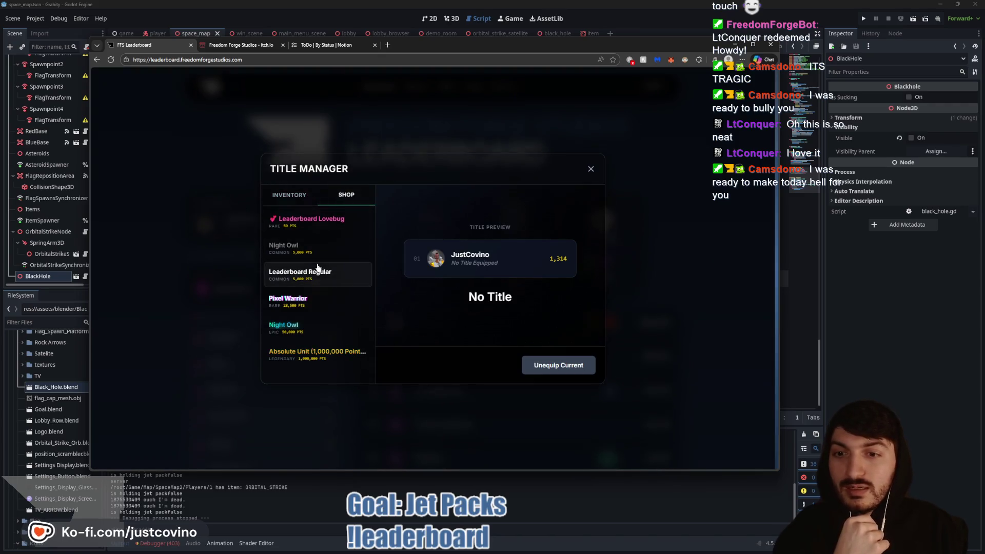
pyautogui.click(334, 226)
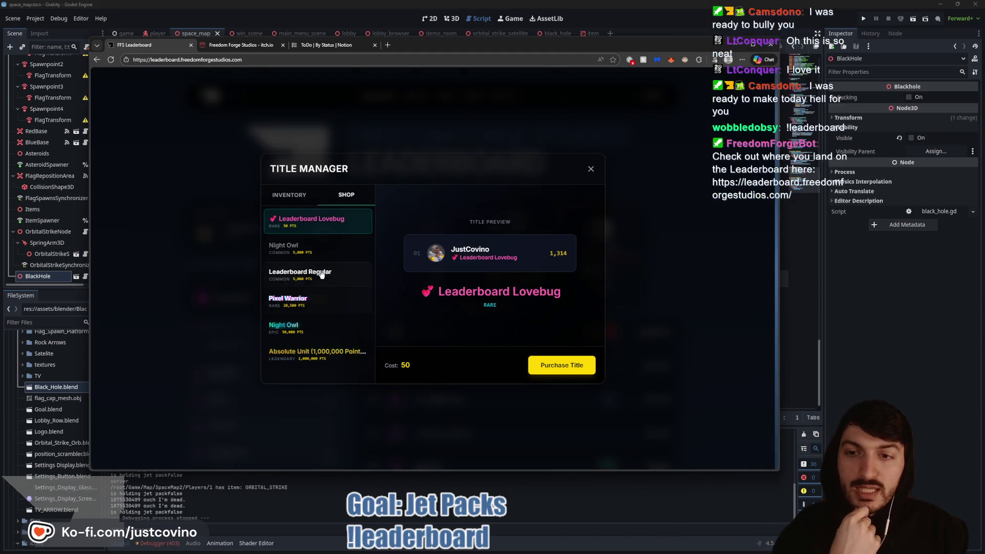
pyautogui.click(297, 196)
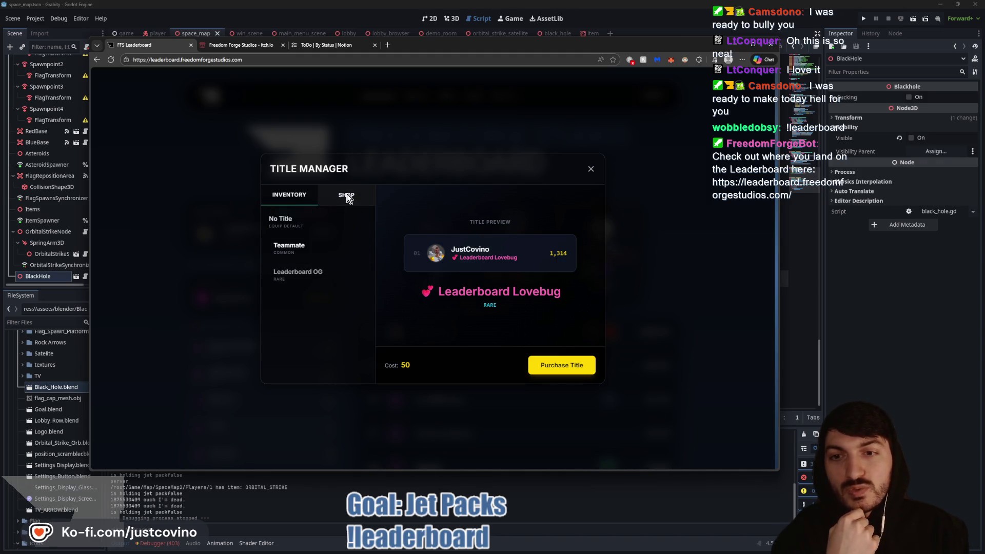
pyautogui.click(591, 170)
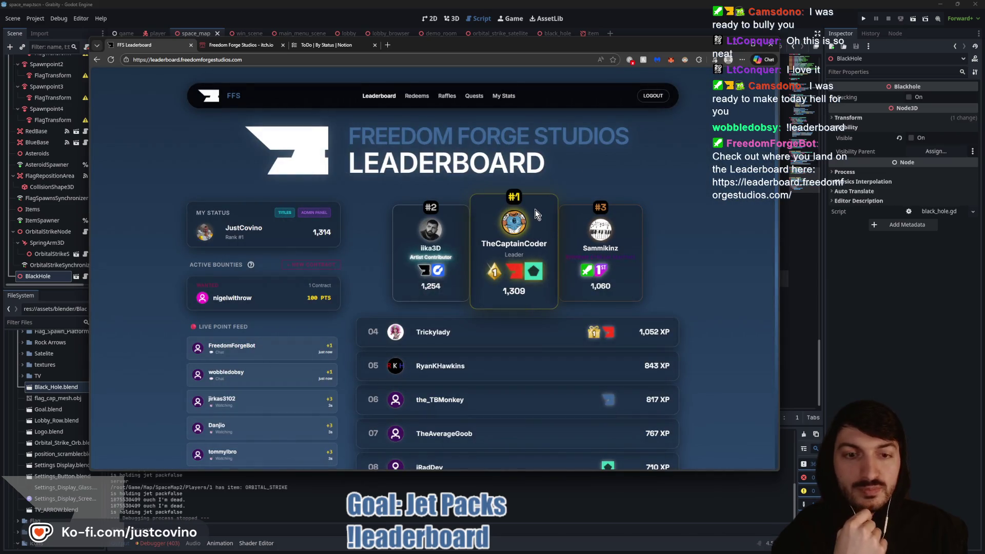
pyautogui.scroll(-2, 688, 206)
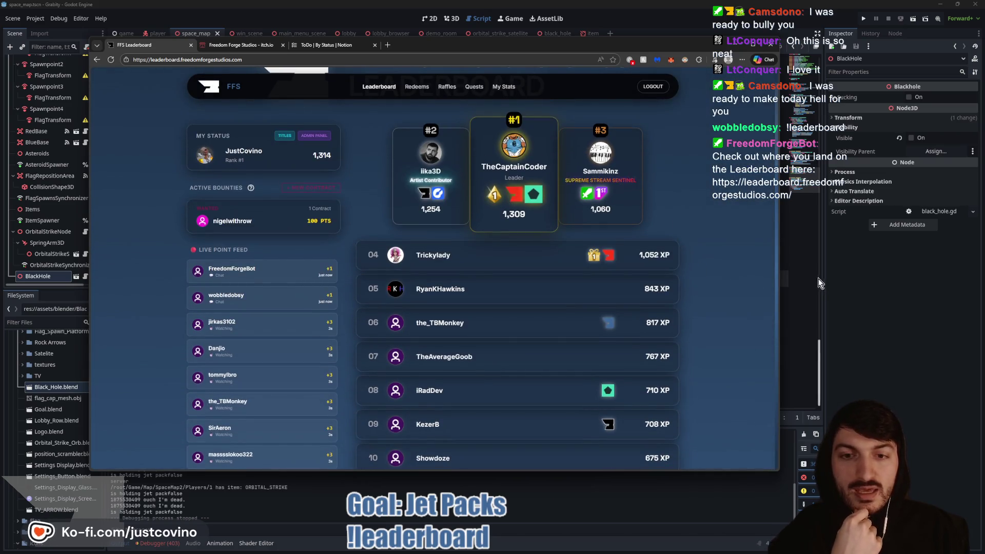
pyautogui.click(818, 279)
pyautogui.click(414, 286)
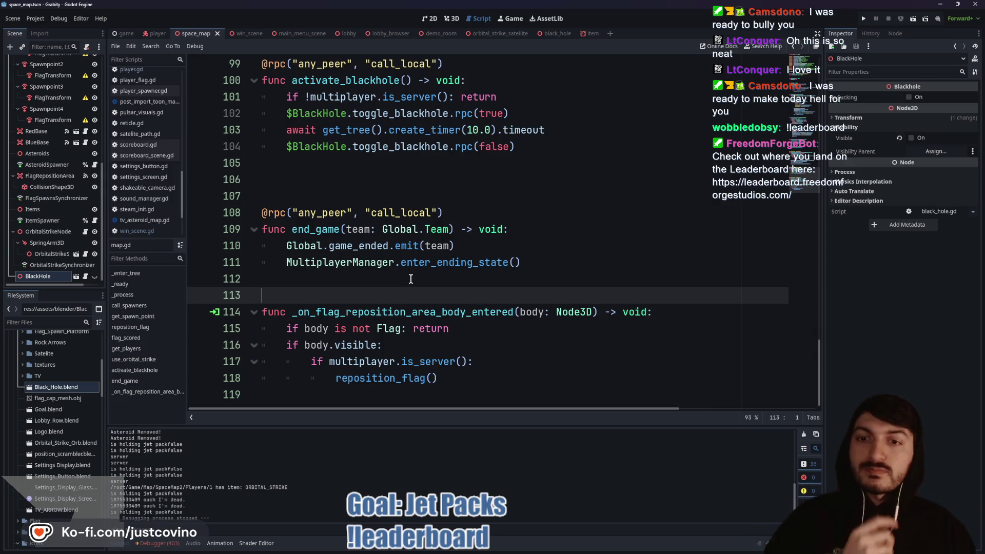
# Step: Delete the player-location print statement on line 433 in use_position_scrambler
pyautogui.scroll(9, 396, 267)
pyautogui.scroll(-3, 392, 281)
pyautogui.scroll(15, 391, 282)
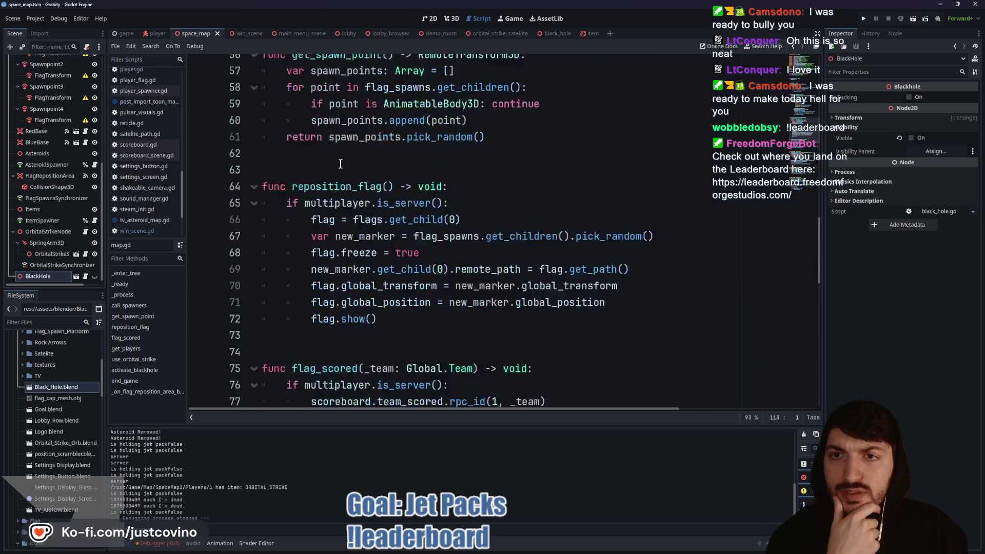
pyautogui.click(156, 33)
pyautogui.scroll(1, 77, 82)
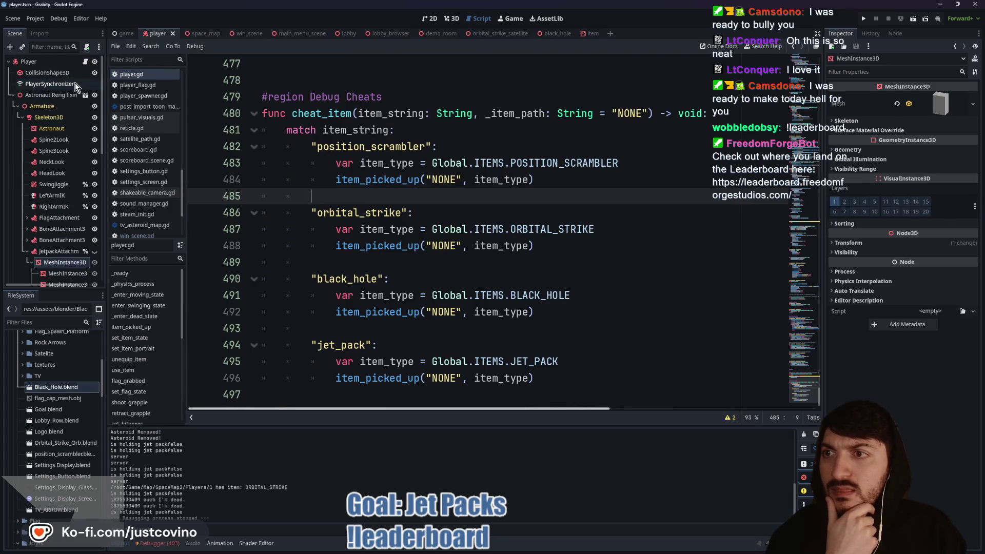
pyautogui.scroll(4, 404, 221)
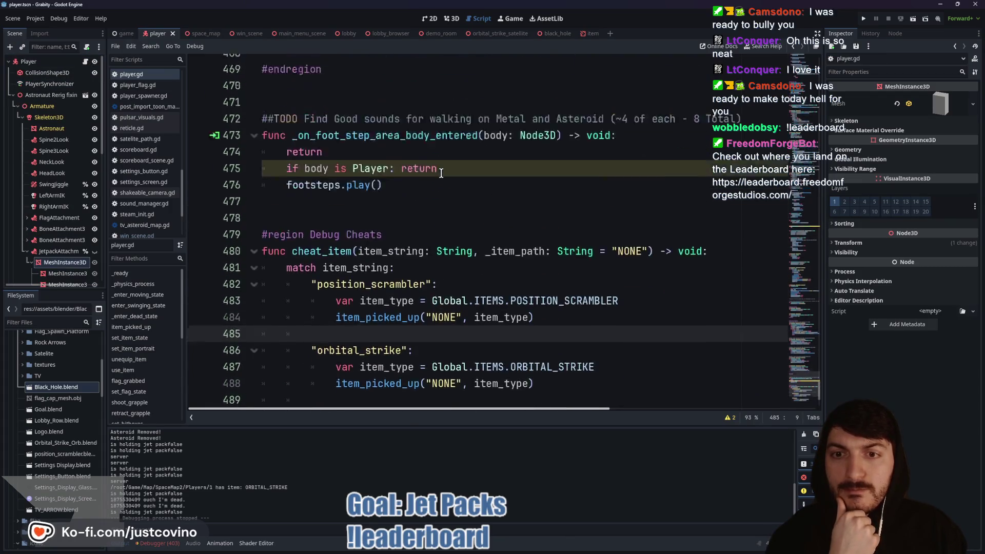
pyautogui.scroll(4, 403, 221)
pyautogui.scroll(4, 370, 252)
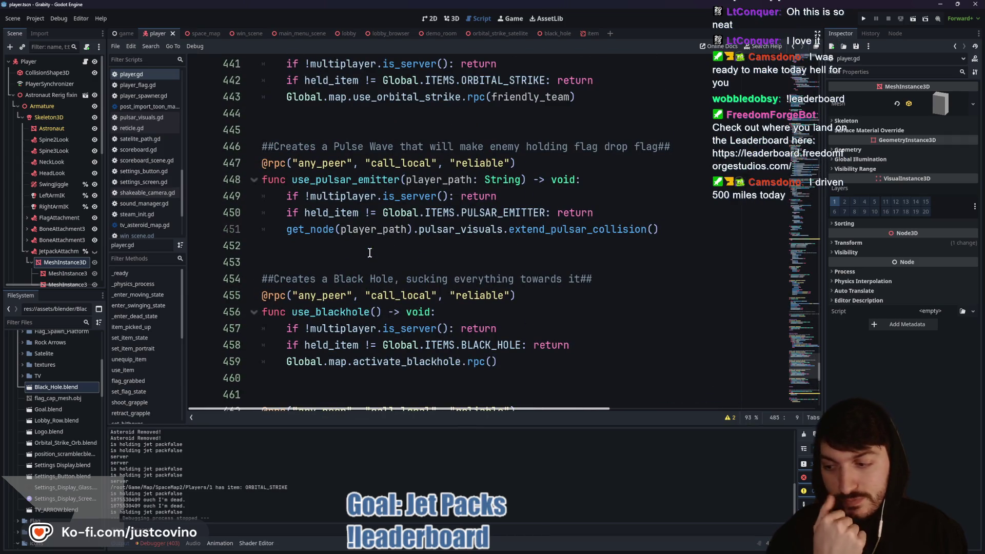
pyautogui.scroll(11, 369, 251)
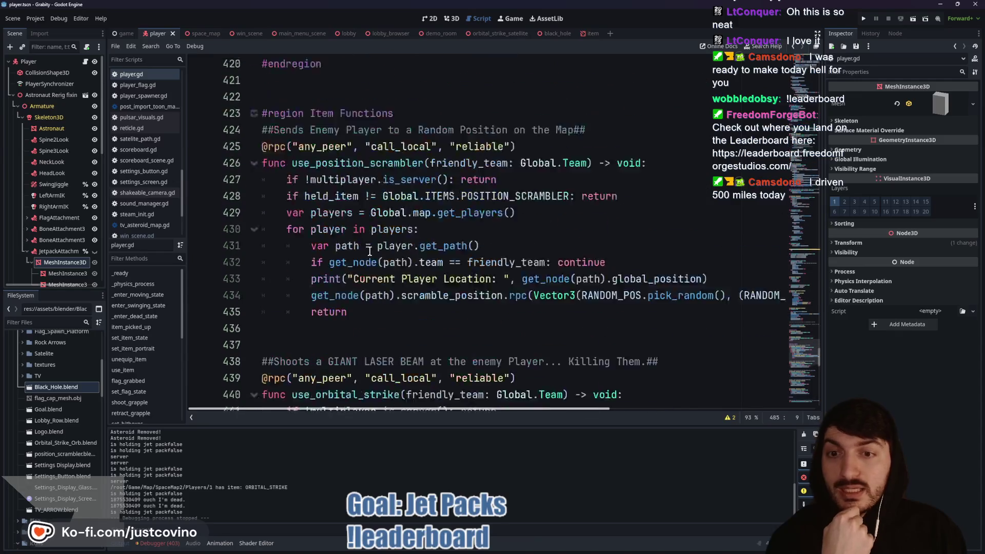
pyautogui.scroll(-3, 372, 251)
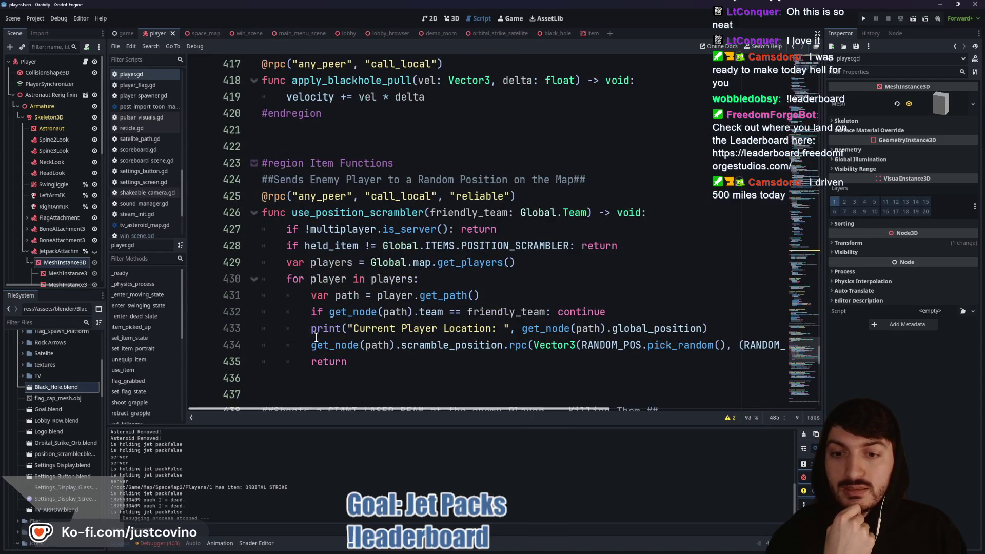
pyautogui.moveTo(307, 328); pyautogui.dragTo(713, 330)
pyautogui.press('BackSpace')
pyautogui.press('BackSpace')
pyautogui.press('BackSpace')
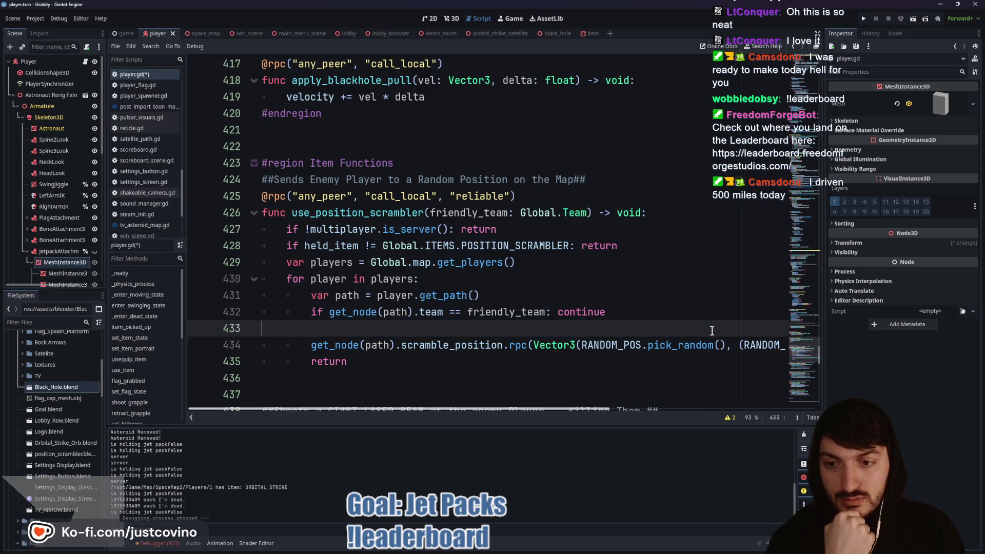
# Step: Delete the print("server") debug line from use_item
pyautogui.scroll(20, 464, 305)
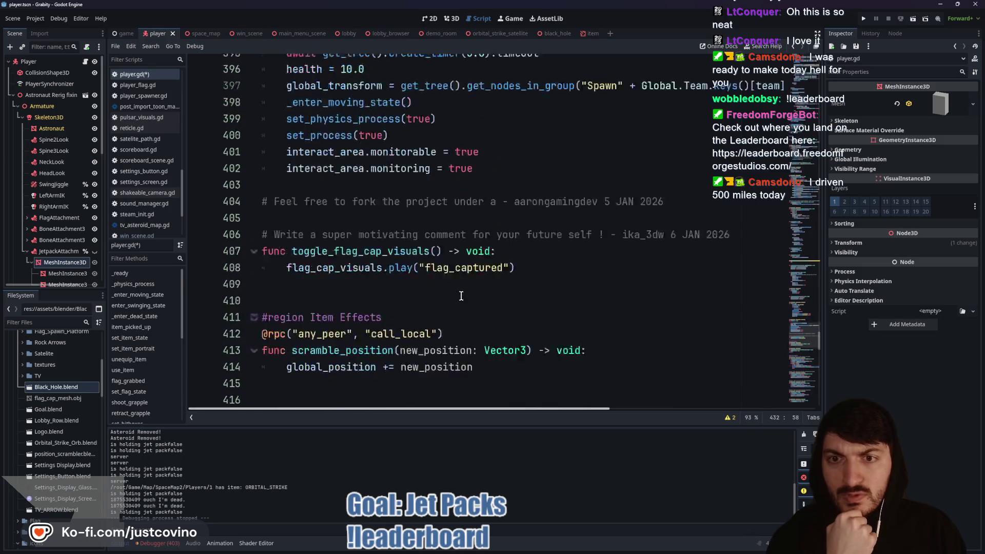
pyautogui.scroll(4, 461, 296)
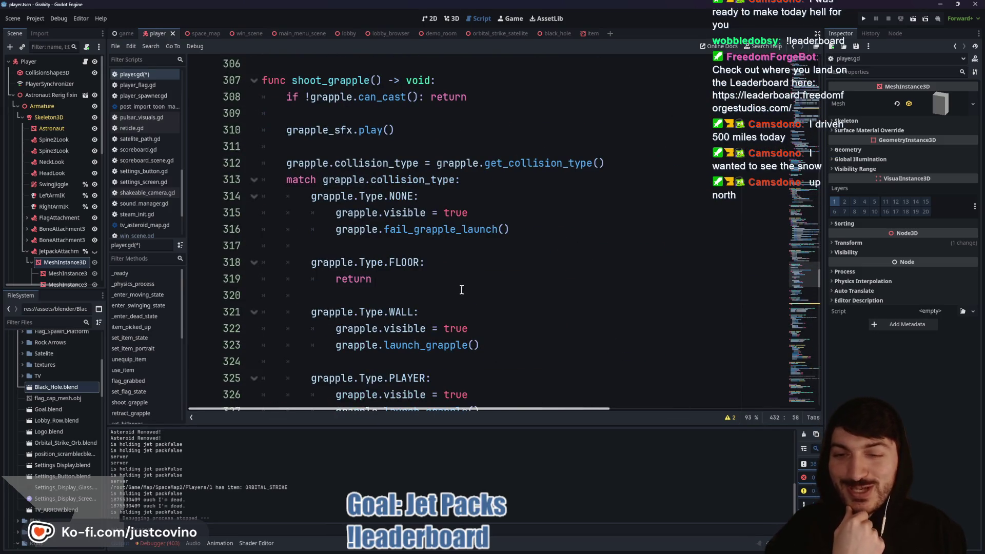
pyautogui.scroll(7, 465, 293)
pyautogui.scroll(2, 477, 298)
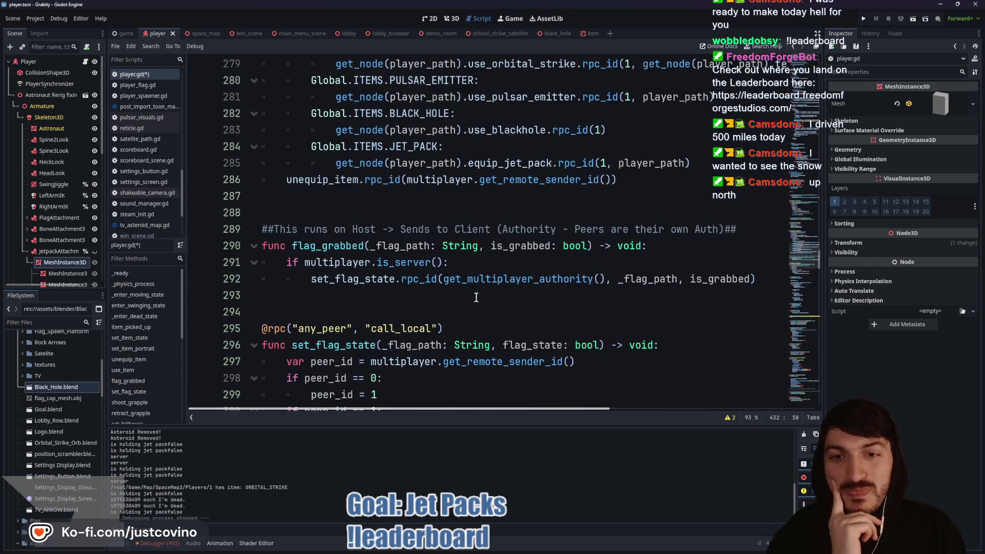
pyautogui.scroll(6, 470, 293)
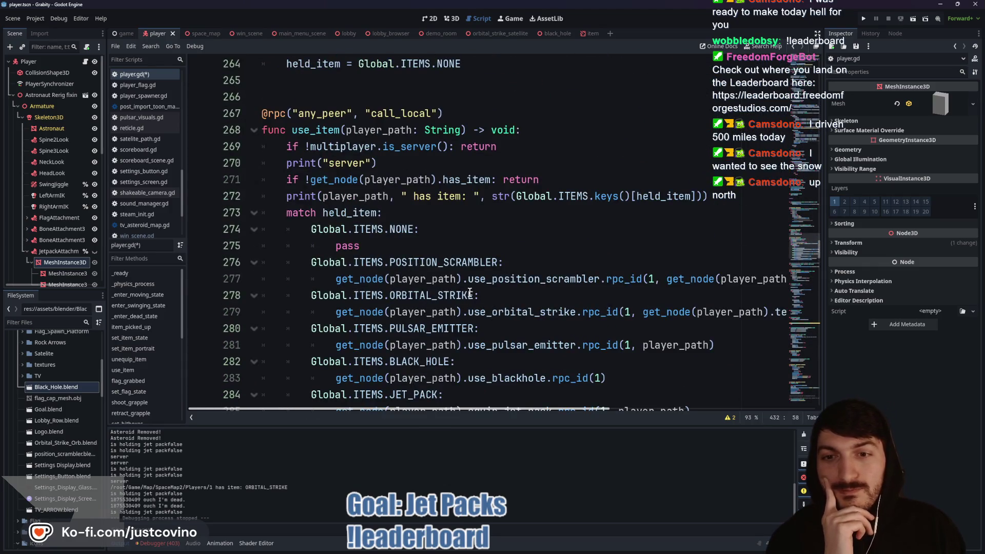
pyautogui.scroll(-3, 469, 292)
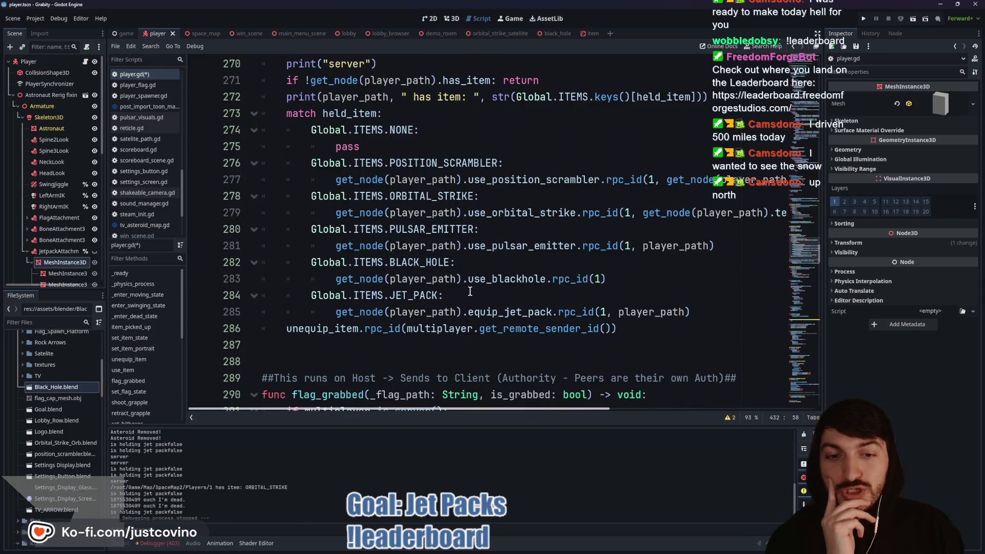
pyautogui.scroll(4, 471, 292)
pyautogui.scroll(3, 475, 291)
pyautogui.scroll(-3, 475, 292)
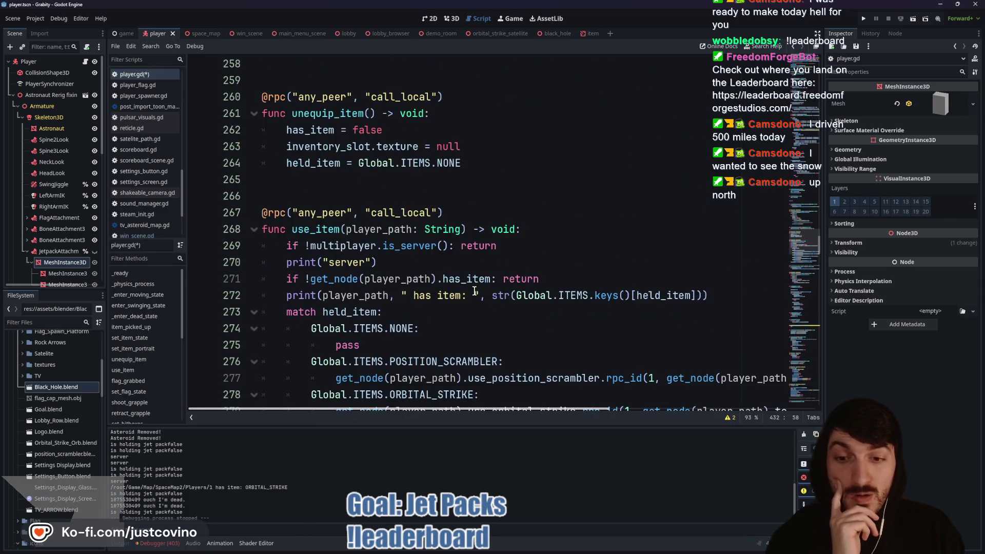
pyautogui.moveTo(395, 257); pyautogui.dragTo(240, 260)
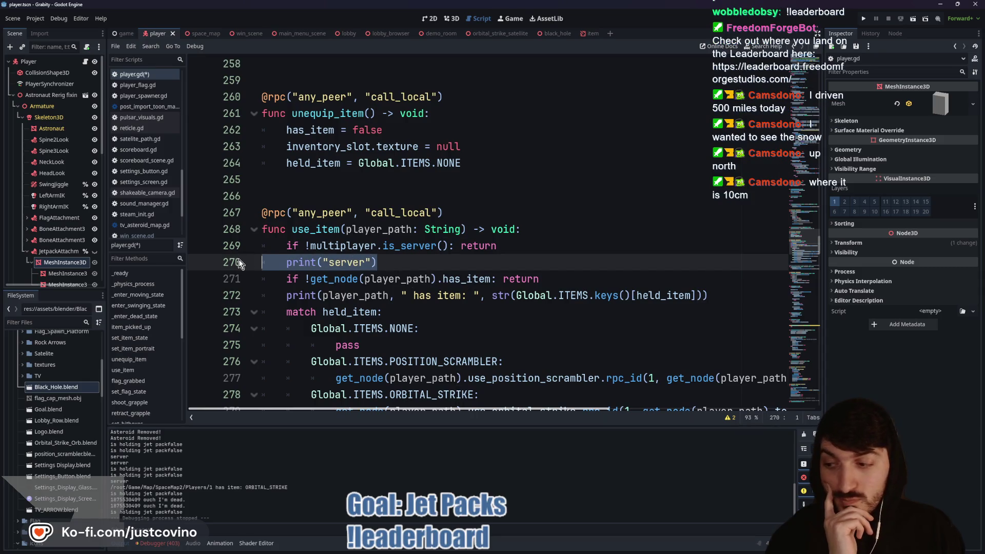
pyautogui.press('BackSpace')
pyautogui.press('BackSpace')
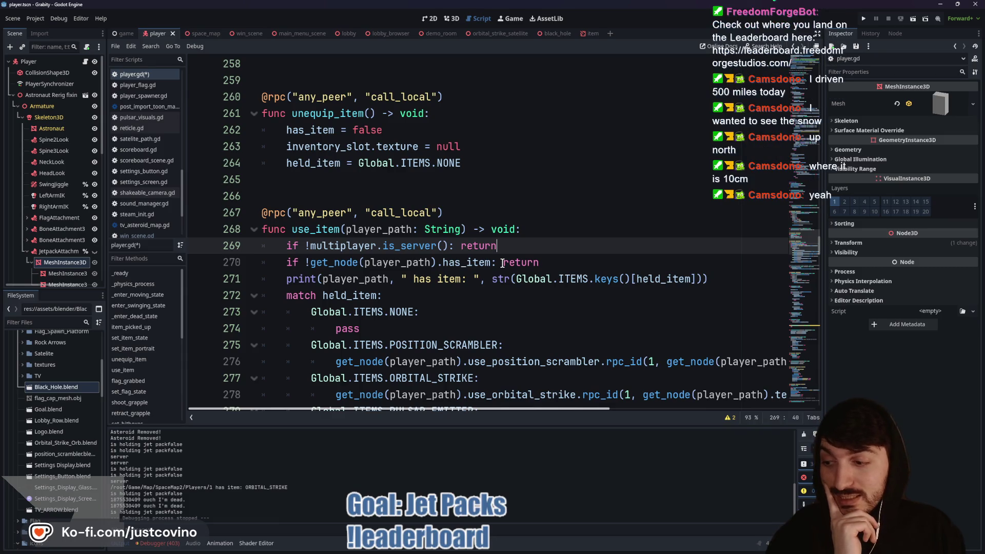
pyautogui.scroll(4, 507, 265)
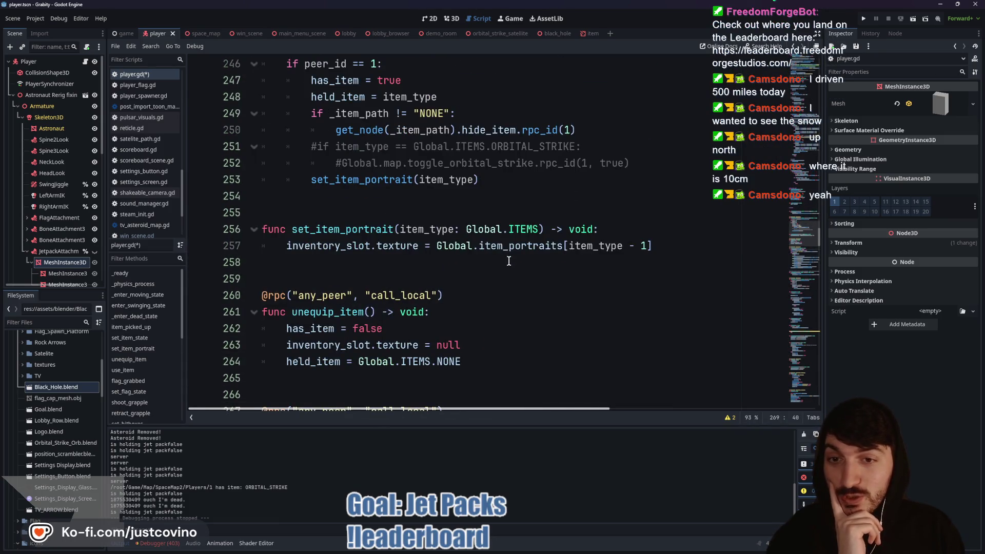
pyautogui.scroll(2, 509, 261)
pyautogui.scroll(5, 503, 251)
pyautogui.scroll(4, 500, 247)
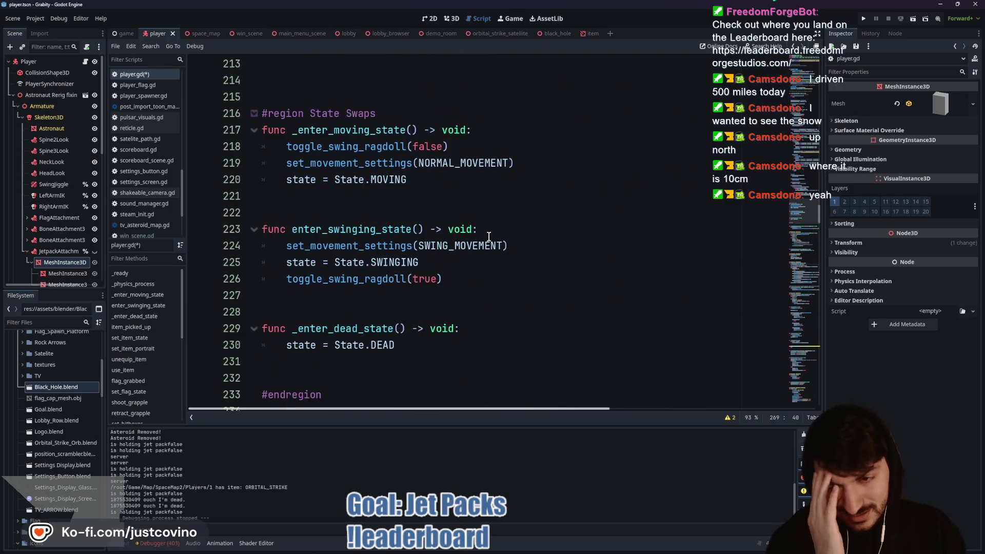
pyautogui.scroll(-1, 489, 236)
pyautogui.scroll(7, 489, 236)
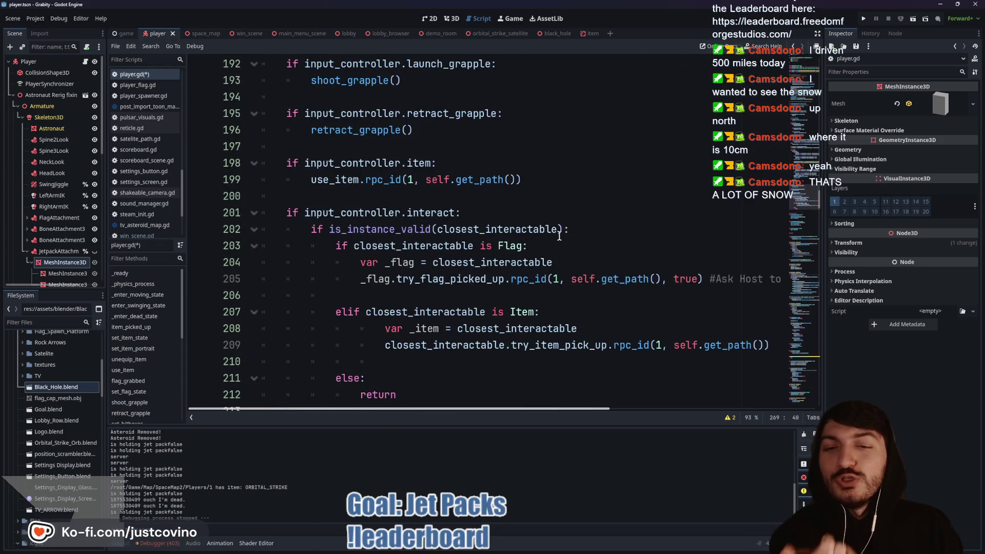
pyautogui.scroll(3, 526, 258)
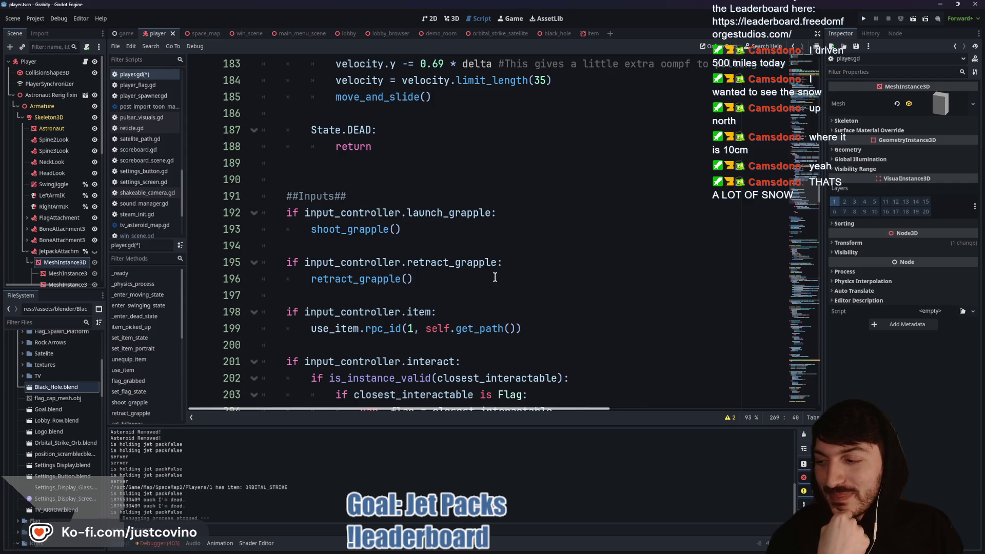
pyautogui.scroll(2, 495, 277)
pyautogui.scroll(1, 331, 263)
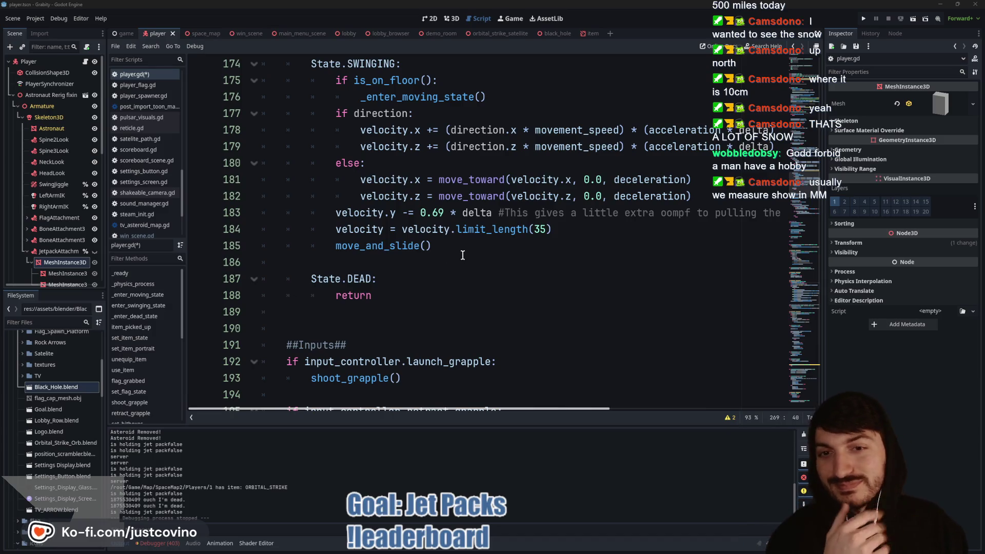
pyautogui.scroll(7, 427, 228)
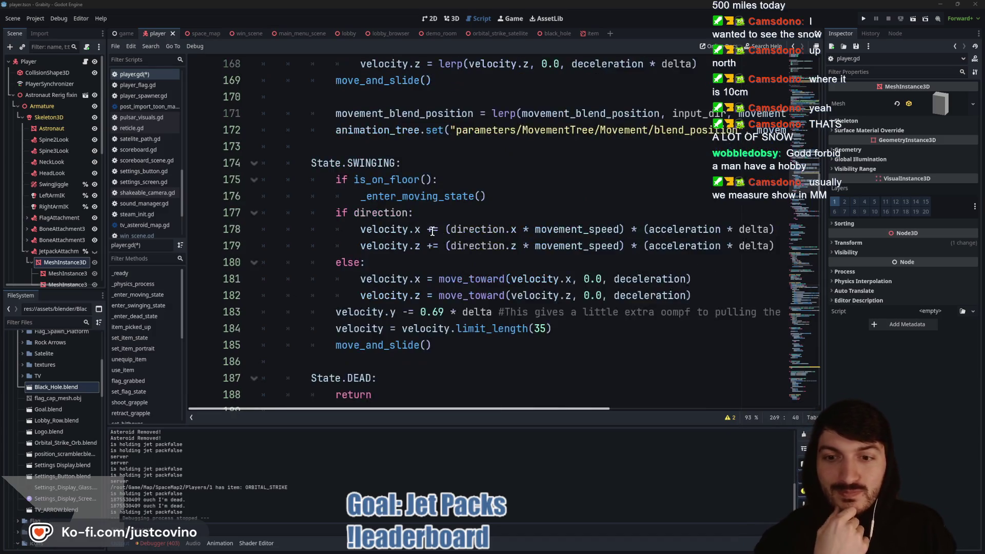
pyautogui.scroll(6, 421, 217)
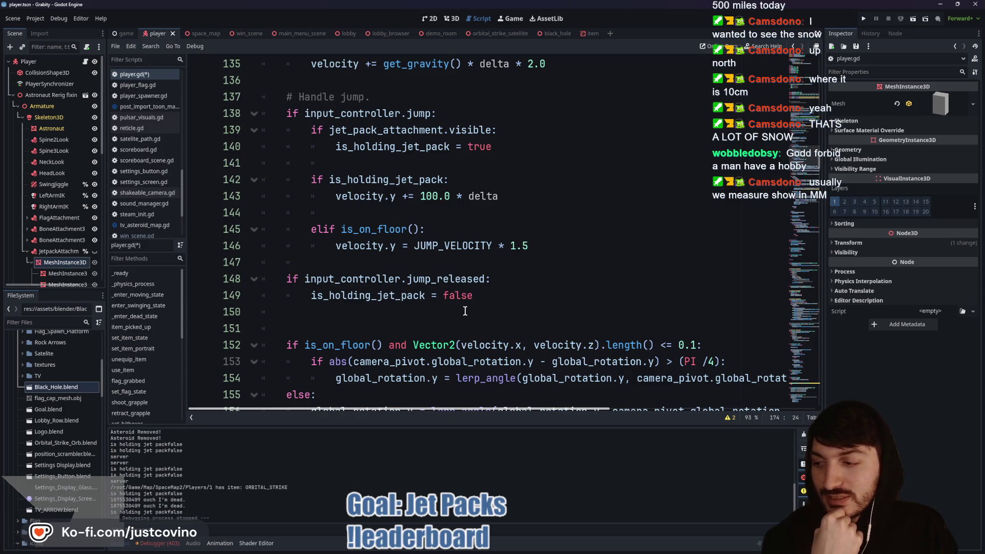
pyautogui.write('false')
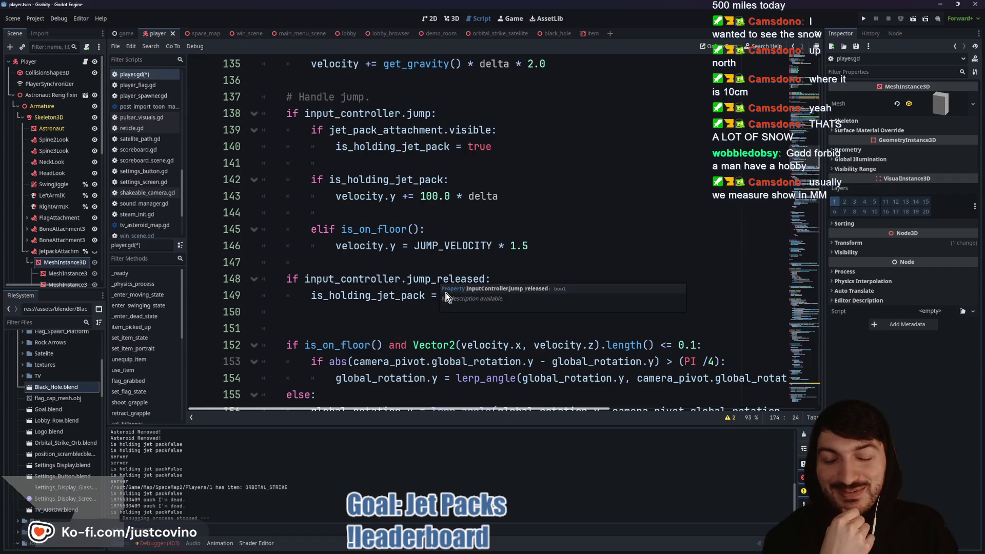
pyautogui.click(427, 231)
pyautogui.scroll(3, 426, 232)
pyautogui.scroll(3, 426, 232)
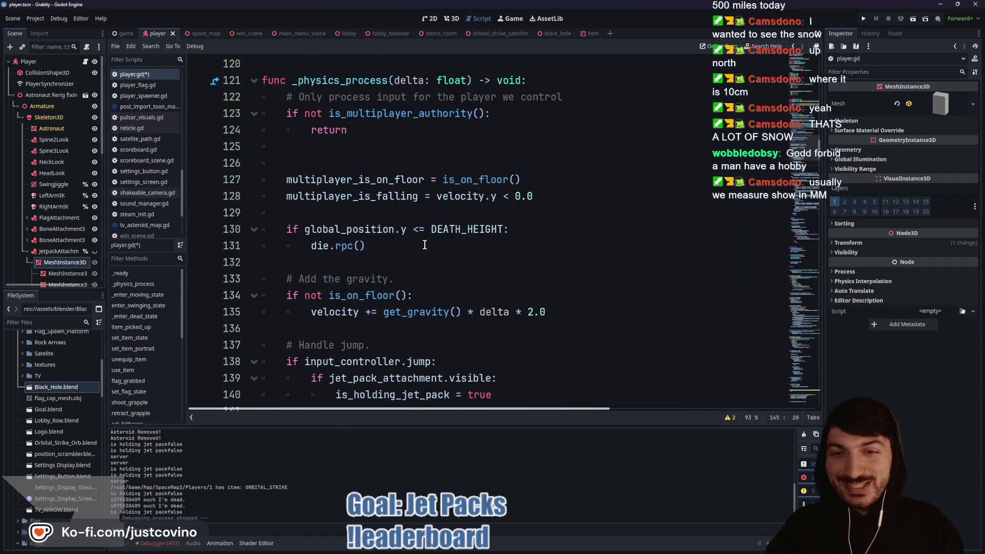
pyautogui.scroll(5, 406, 200)
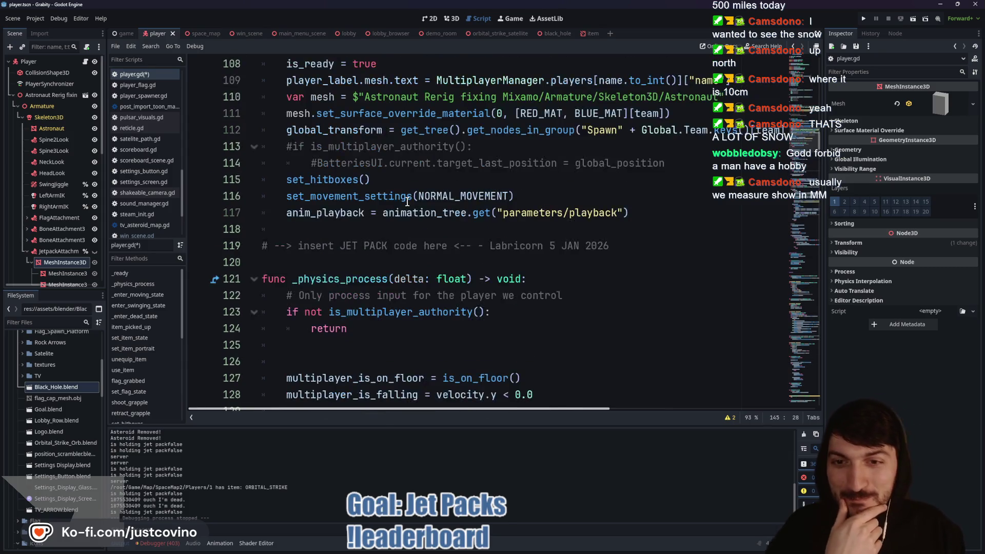
pyautogui.scroll(3, 398, 234)
pyautogui.scroll(-10, 390, 235)
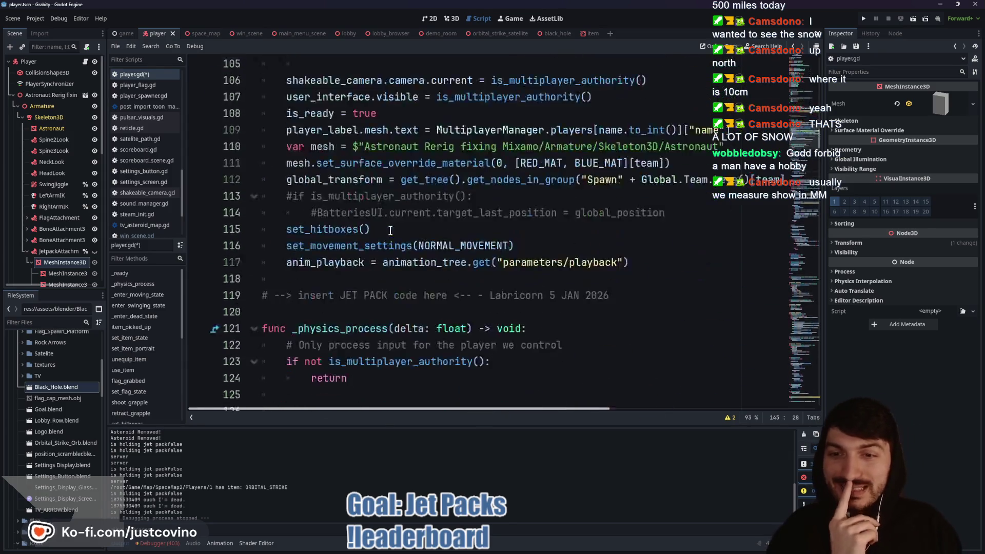
pyautogui.scroll(-8, 382, 235)
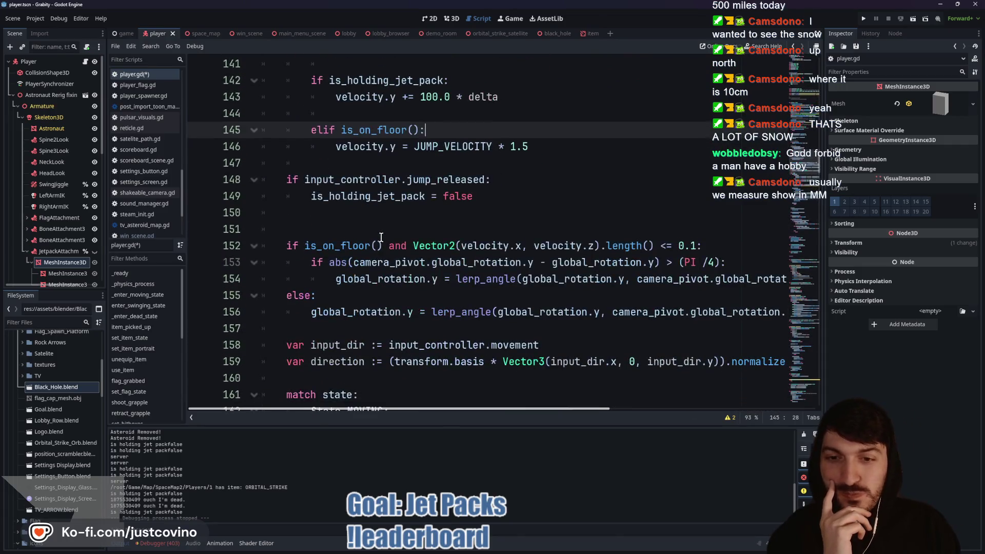
pyautogui.click(370, 233)
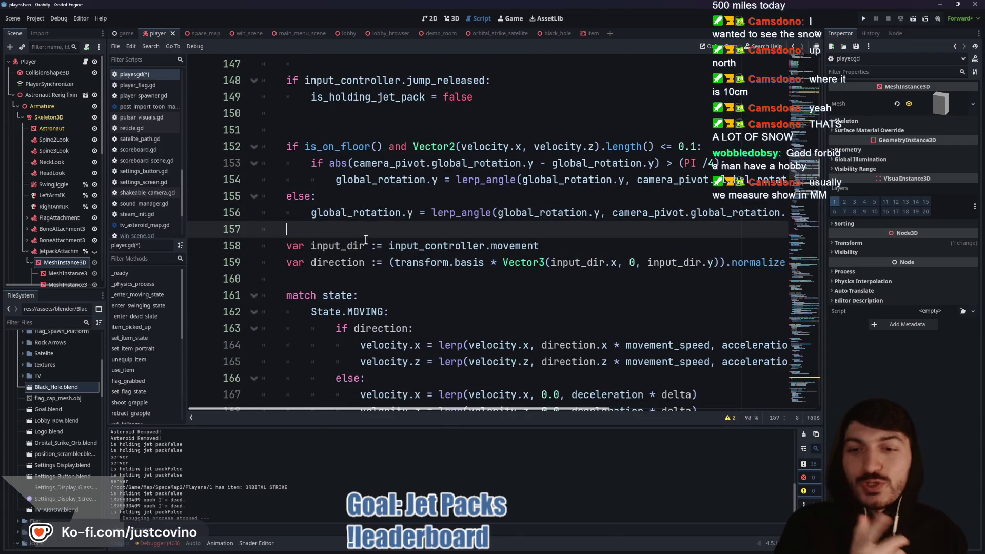
pyautogui.scroll(-2, 372, 244)
pyautogui.scroll(2, 374, 252)
pyautogui.scroll(12, 373, 252)
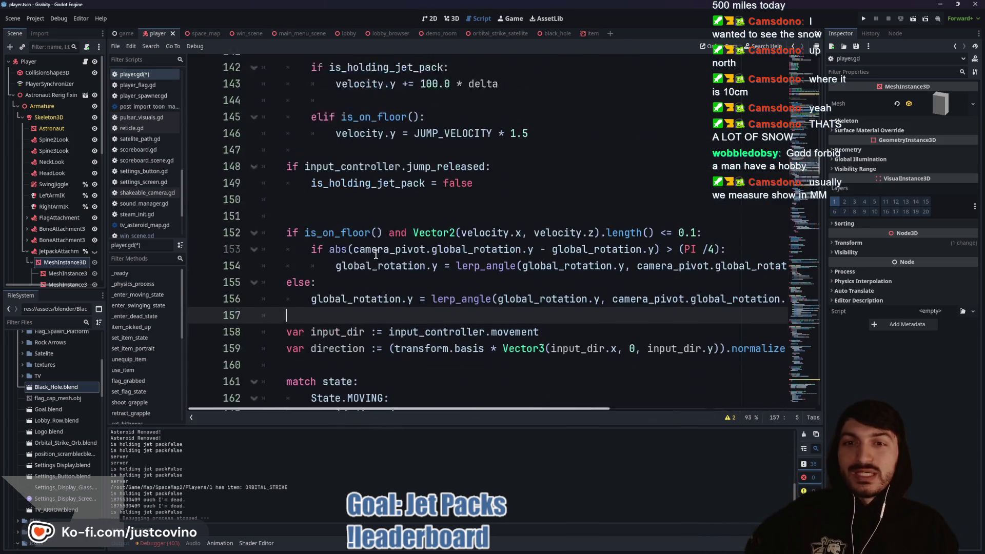
pyautogui.scroll(9, 366, 253)
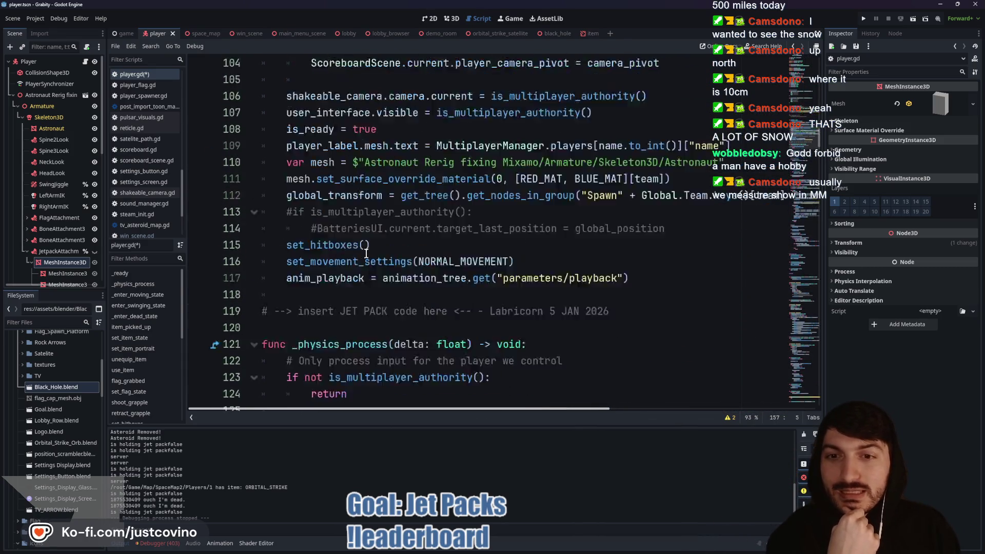
pyautogui.scroll(10, 360, 250)
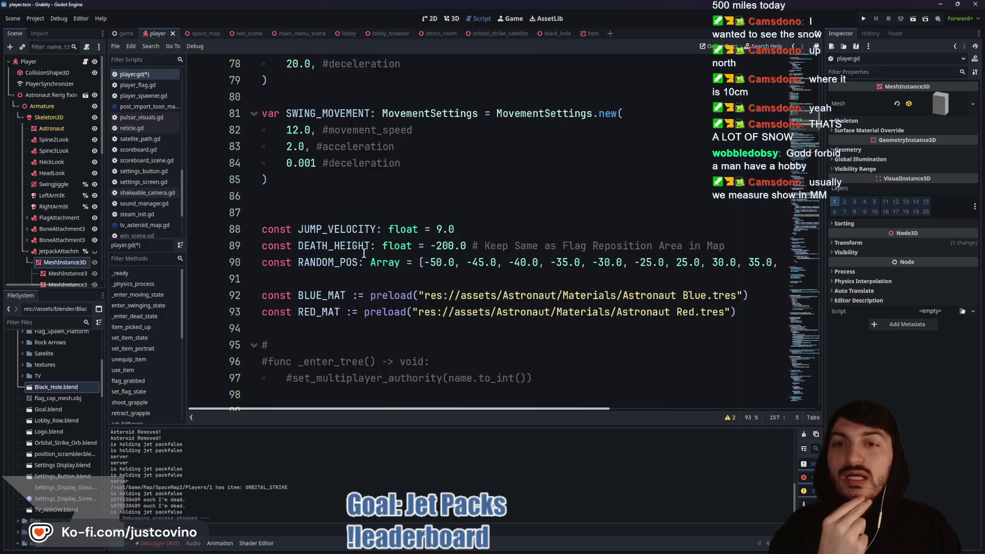
# Step: Remove the setter code after is_holding_jet_pack and save player.gd
pyautogui.moveTo(607, 213)
pyautogui.mouseDown()
pyautogui.moveTo(297, 205)
pyautogui.moveTo(353, 180)
pyautogui.moveTo(468, 164)
pyautogui.mouseUp()
pyautogui.press('BackSpace')
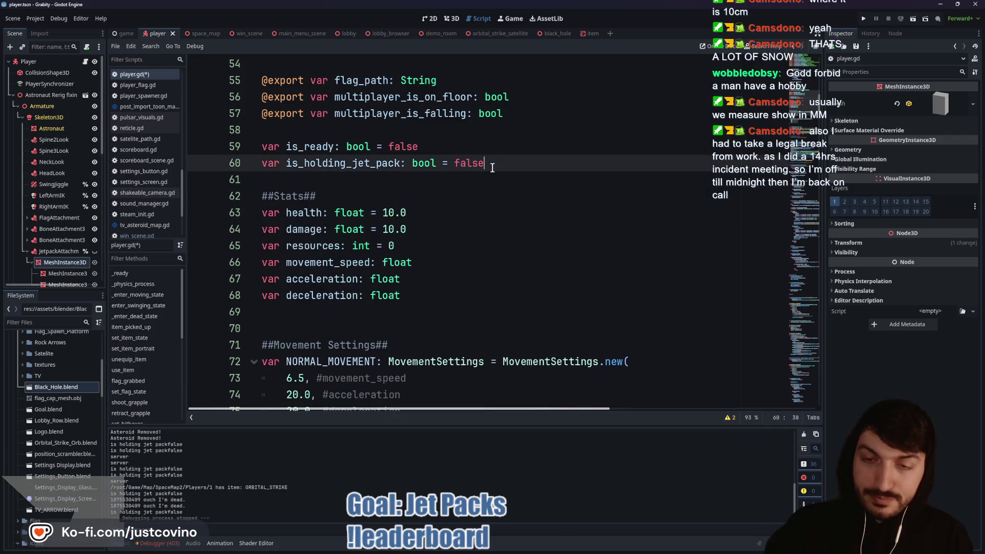
pyautogui.hotkey('ctrl', 's')
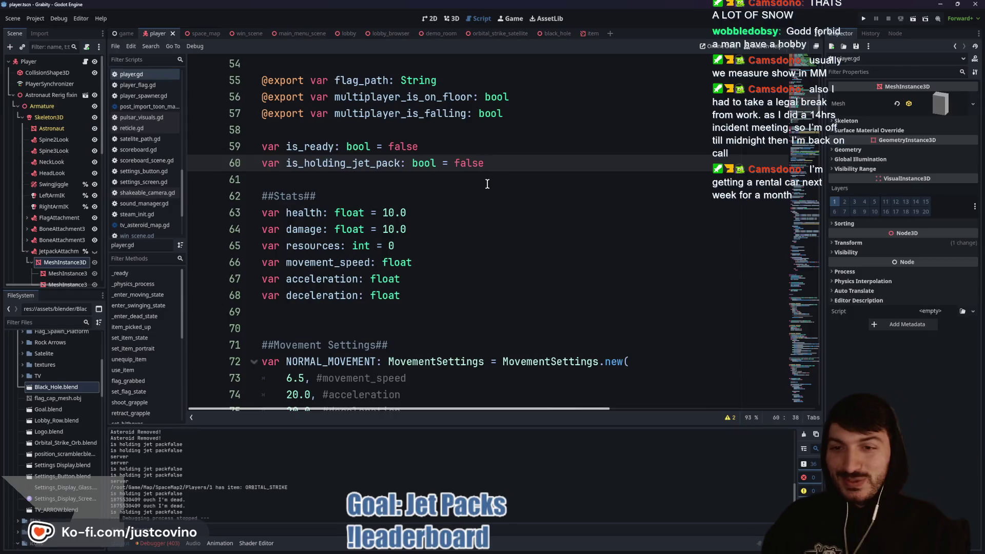
# Step: Delete the commented-out _enter_tree function and the extra blank line above _ready
pyautogui.click(362, 178)
pyautogui.scroll(-10, 425, 216)
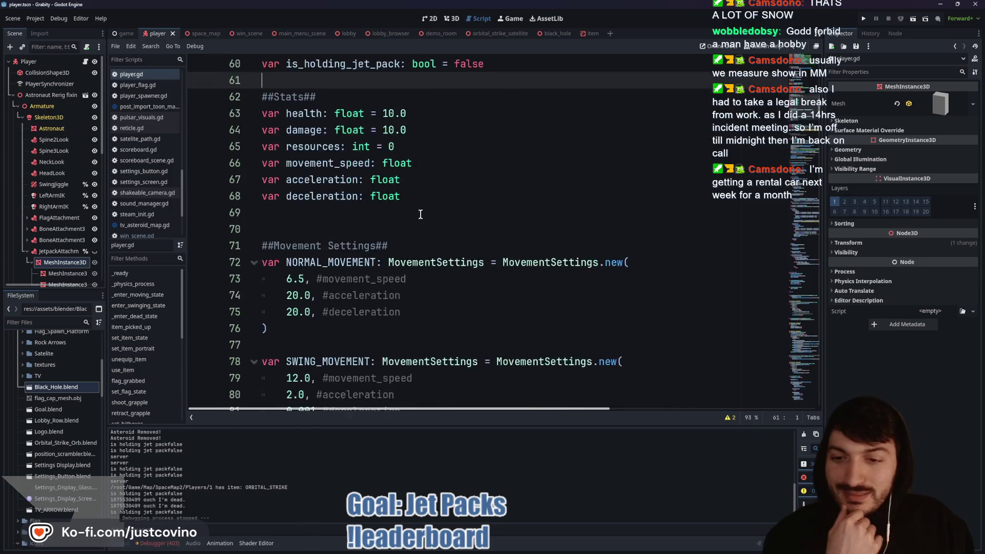
pyautogui.scroll(-2, 396, 222)
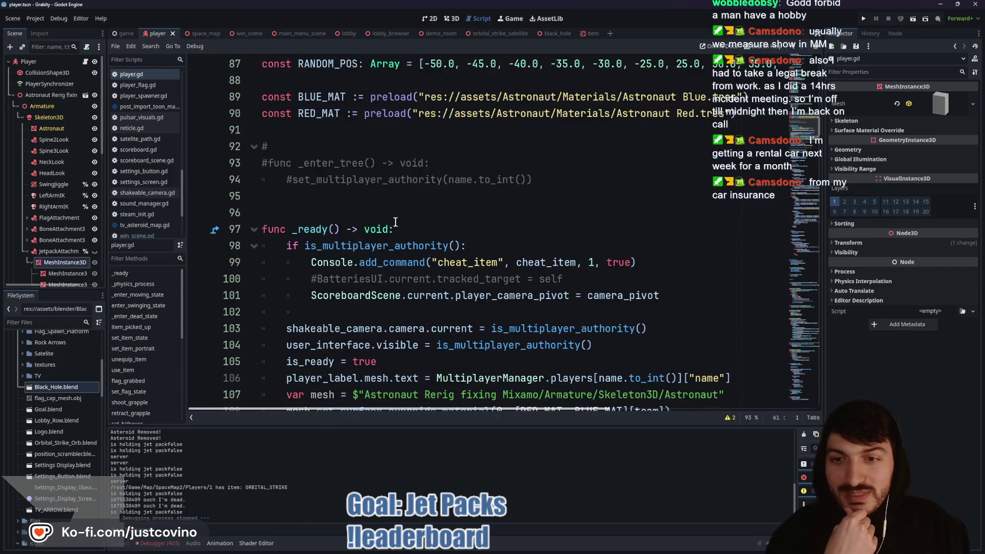
pyautogui.moveTo(534, 180); pyautogui.dragTo(224, 149)
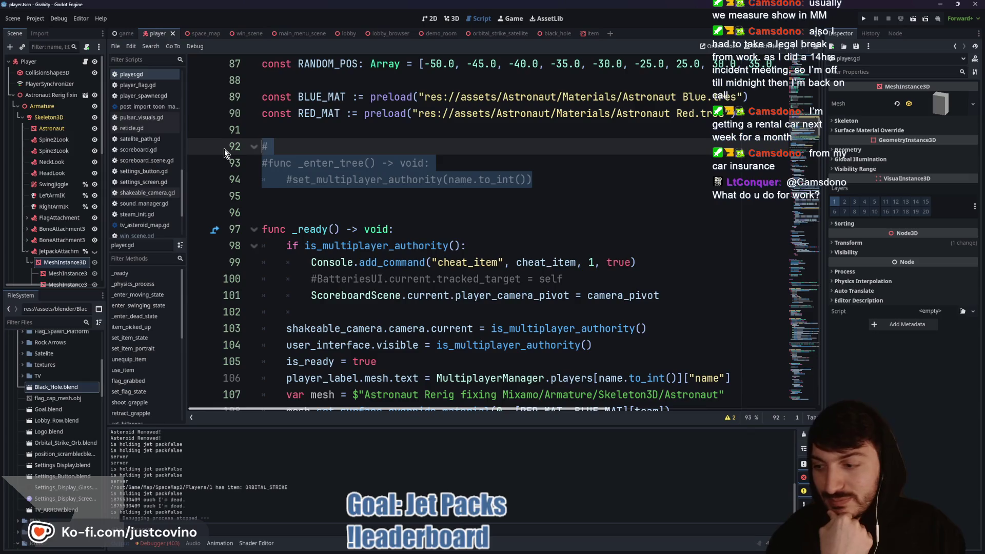
pyautogui.press('BackSpace')
pyautogui.press('BackSpace')
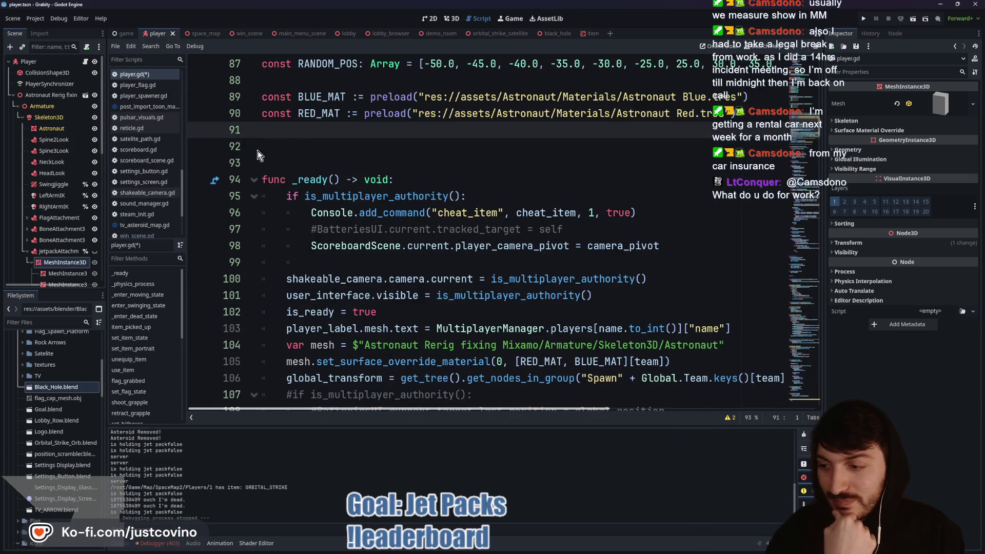
pyautogui.press('Delete')
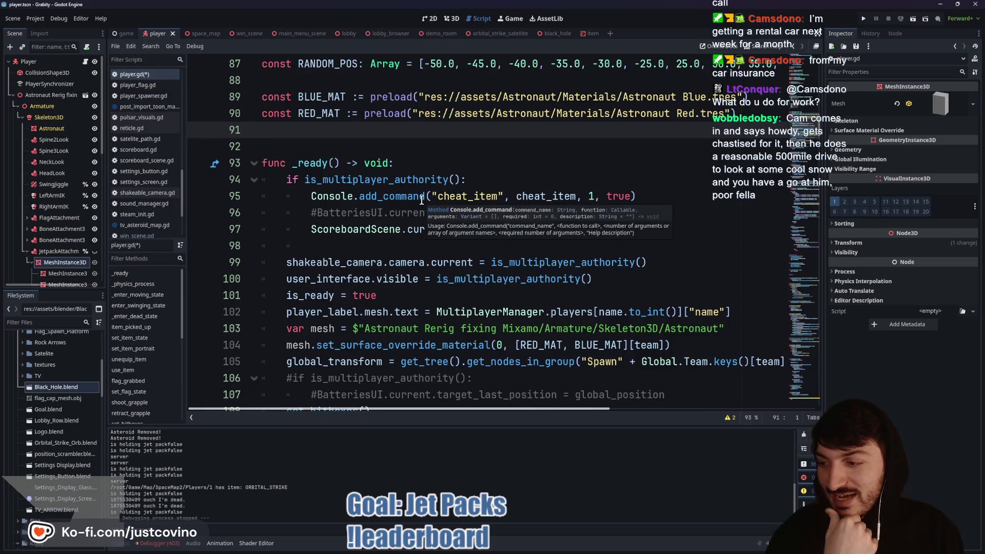
pyautogui.moveTo(408, 198)
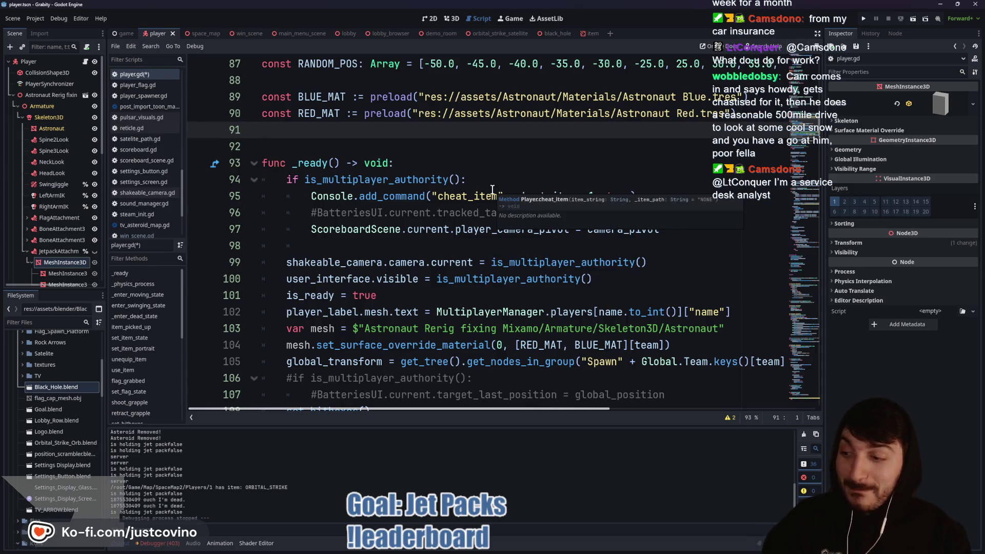
# Step: Save the script, then select the two commented-out BatteriesUI lines 106–107
pyautogui.click(494, 177)
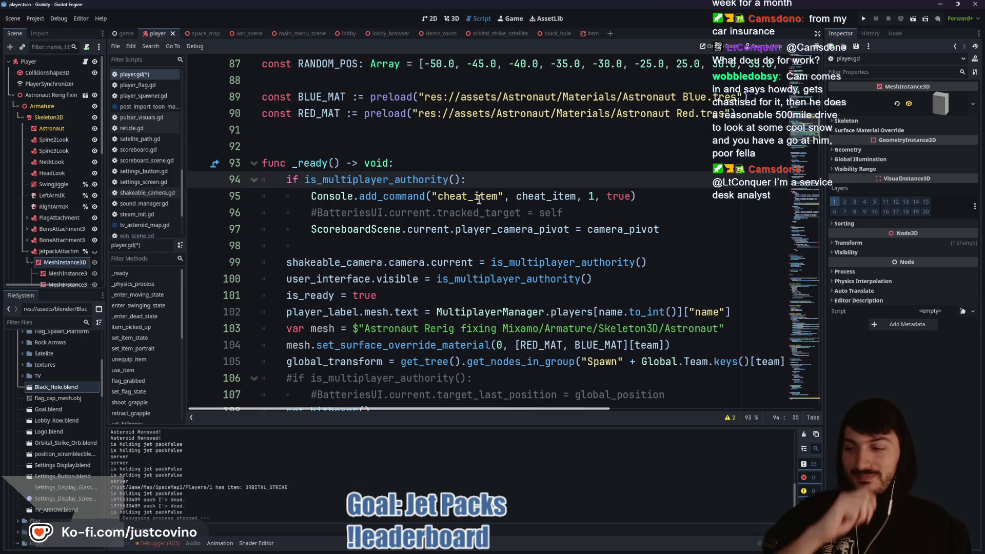
pyautogui.scroll(-1, 465, 206)
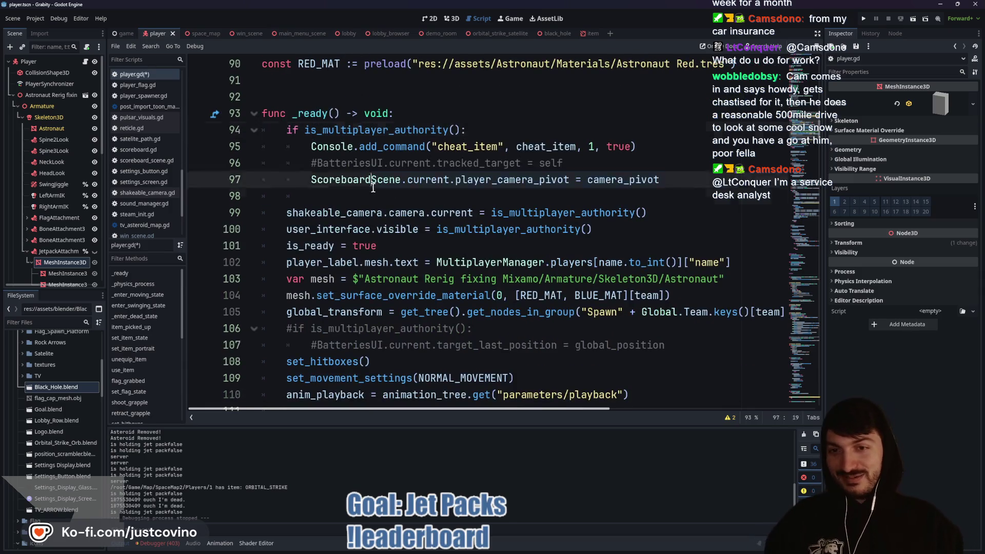
pyautogui.click(371, 197)
pyautogui.hotkey('ctrl', 's')
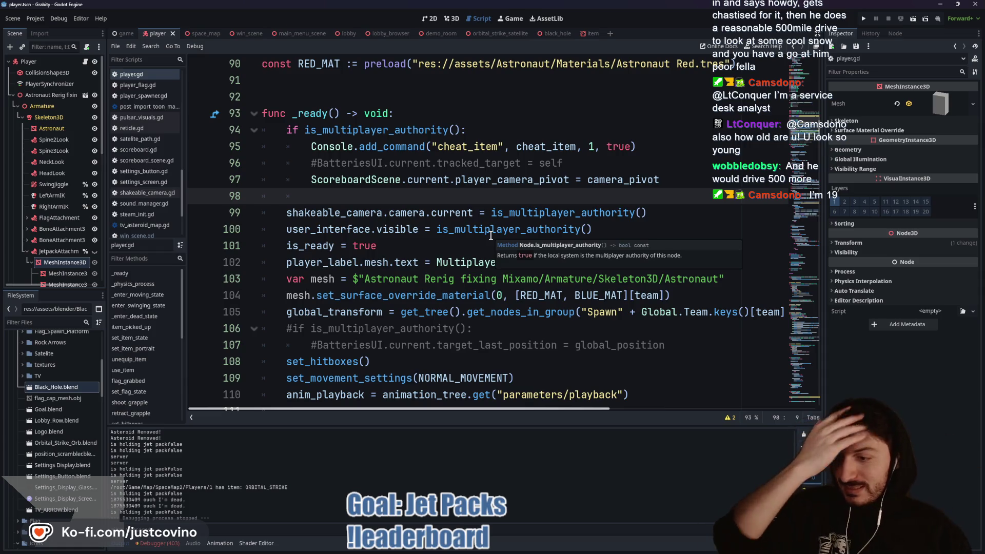
pyautogui.scroll(-2, 485, 252)
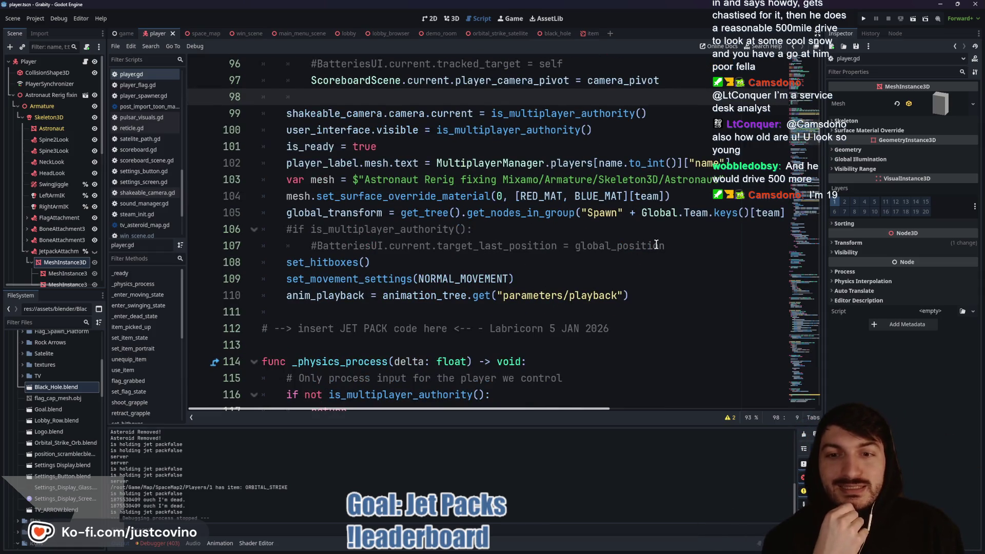
pyautogui.moveTo(678, 243); pyautogui.dragTo(256, 235)
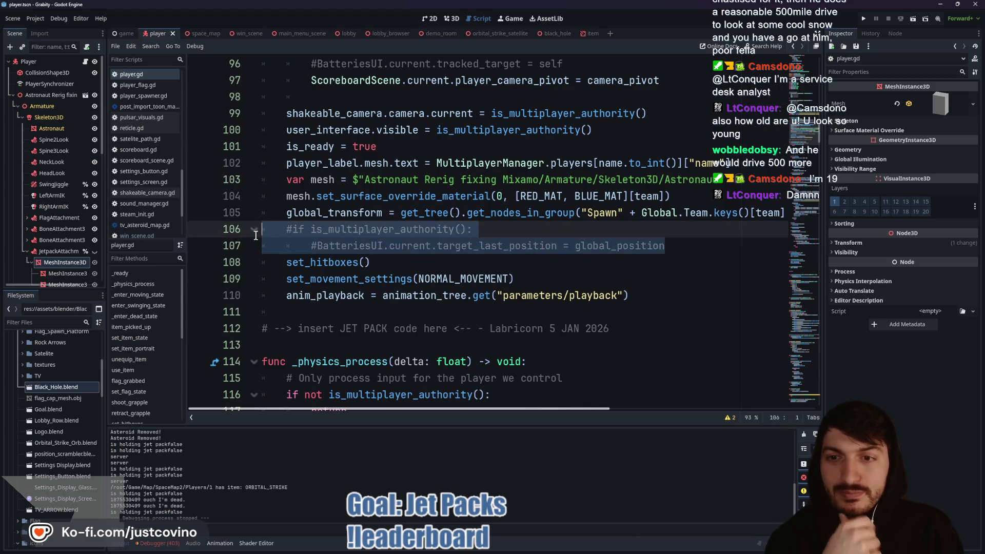
# Step: Delete the two commented-out BatteriesUI lines
pyautogui.press('BackSpace')
pyautogui.press('BackSpace')
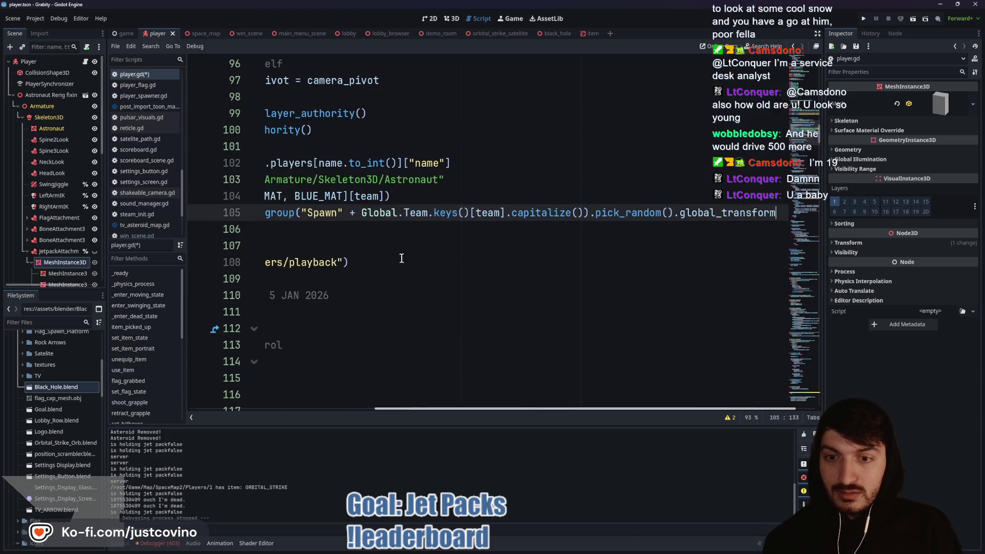
pyautogui.hscroll(-5, 432, 266)
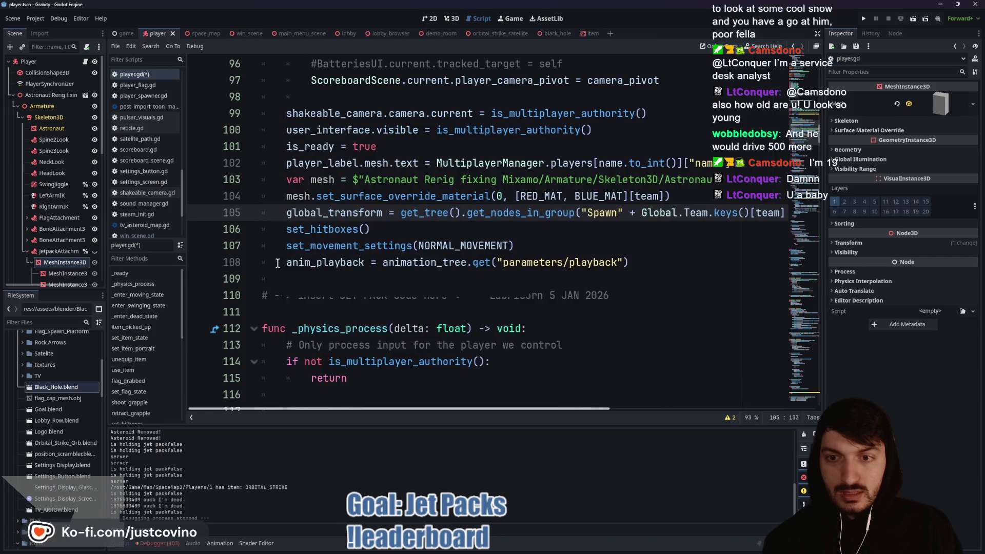
pyautogui.scroll(-3, 402, 264)
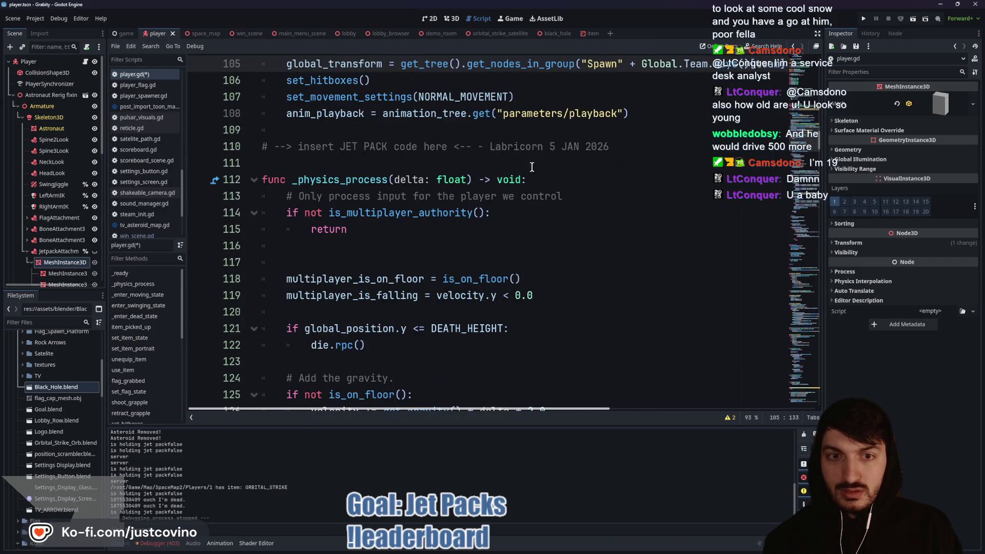
pyautogui.scroll(-1, 358, 248)
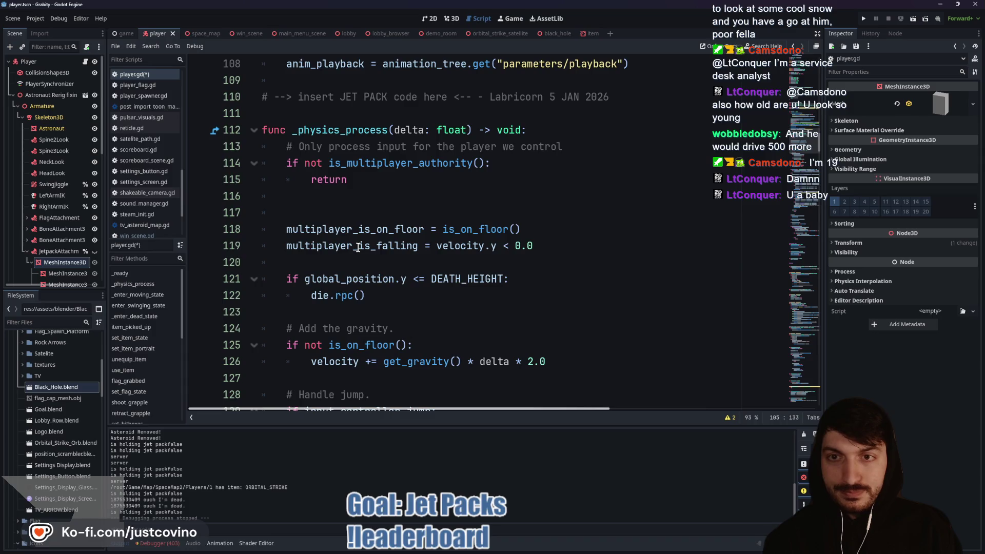
pyautogui.scroll(2, 358, 247)
# Step: Correct the name in the JET PACK comment, then cut that comment line from the setup code
pyautogui.moveTo(629, 195); pyautogui.dragTo(246, 199)
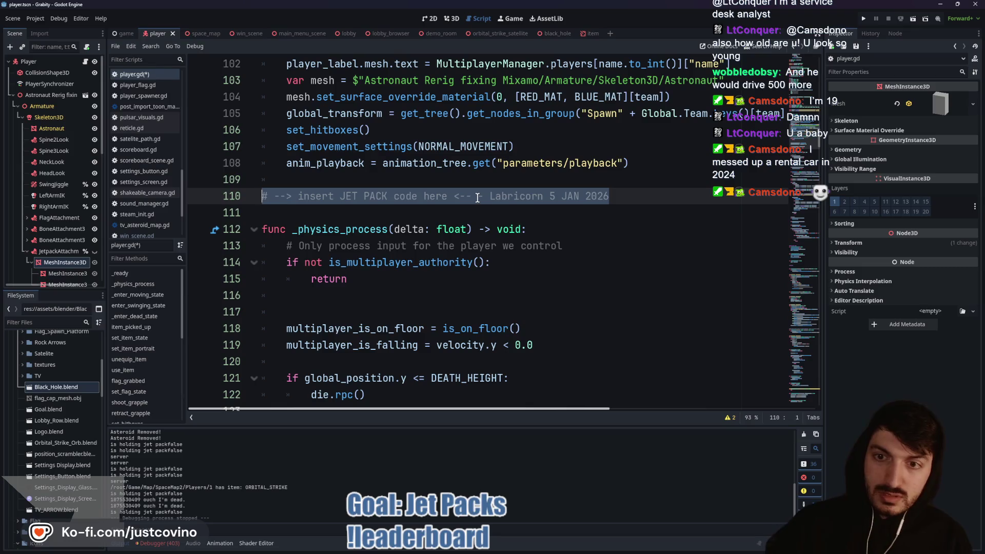
pyautogui.click(514, 196)
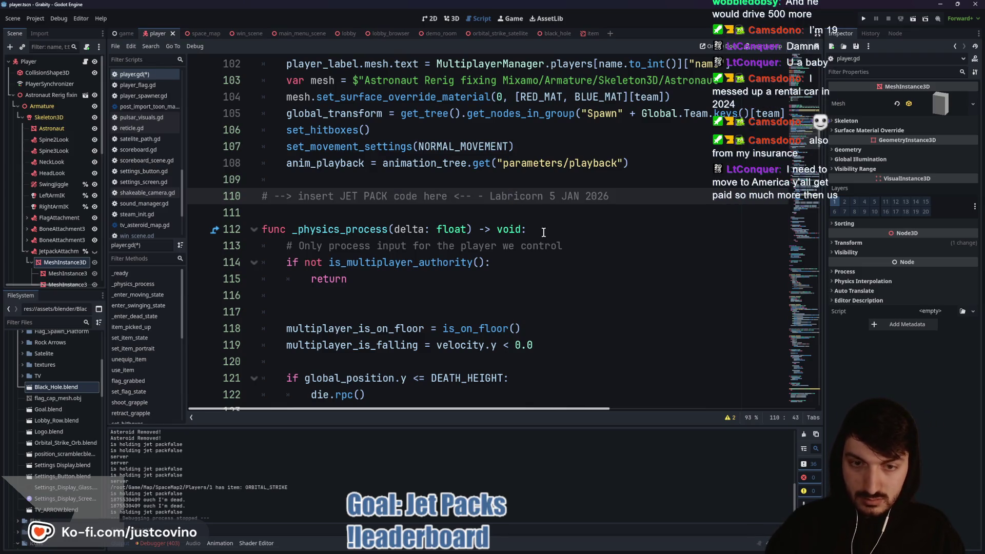
pyautogui.write('y')
pyautogui.moveTo(657, 196); pyautogui.dragTo(204, 188)
pyautogui.hotkey('ctrl', 'c')
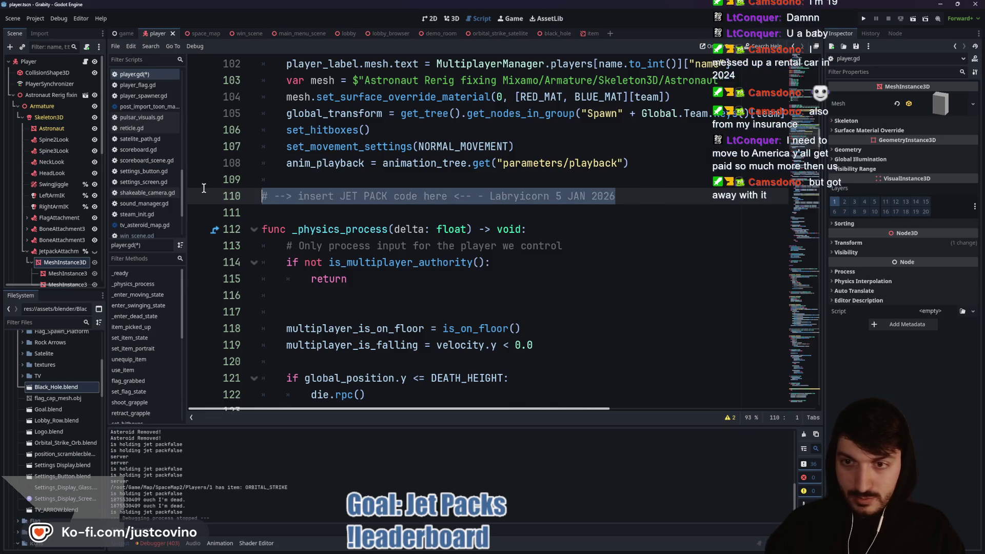
pyautogui.press('BackSpace')
pyautogui.press('BackSpace')
pyautogui.press('BackSpace')
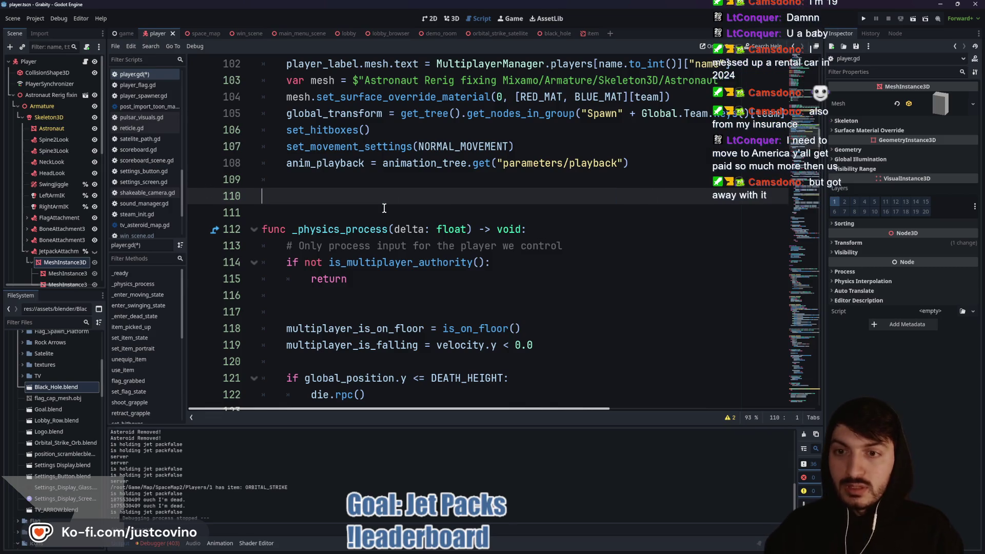
pyautogui.click(347, 182)
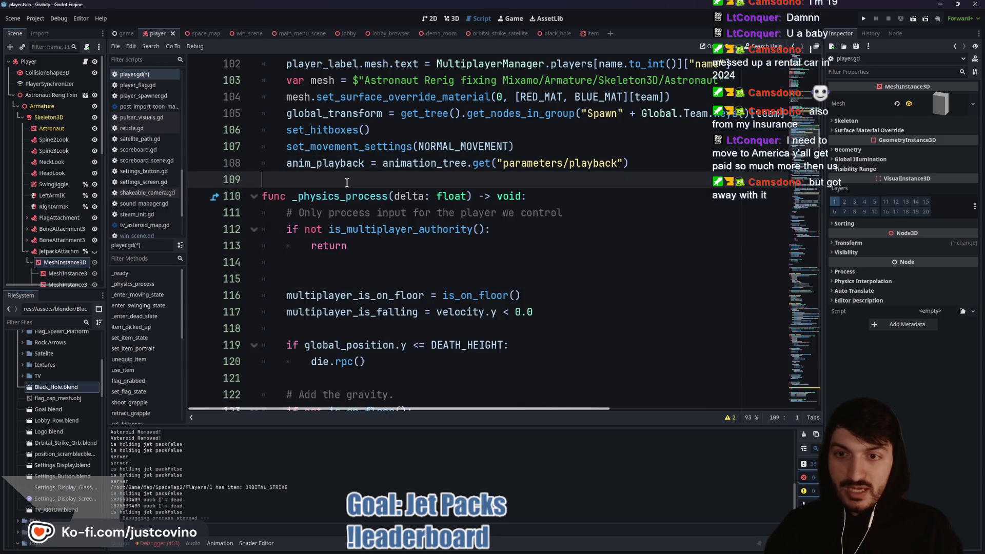
pyautogui.press('Down')
# Step: Paste the JET PACK comment on the empty line above equip_jet_pack
pyautogui.scroll(-20, 359, 215)
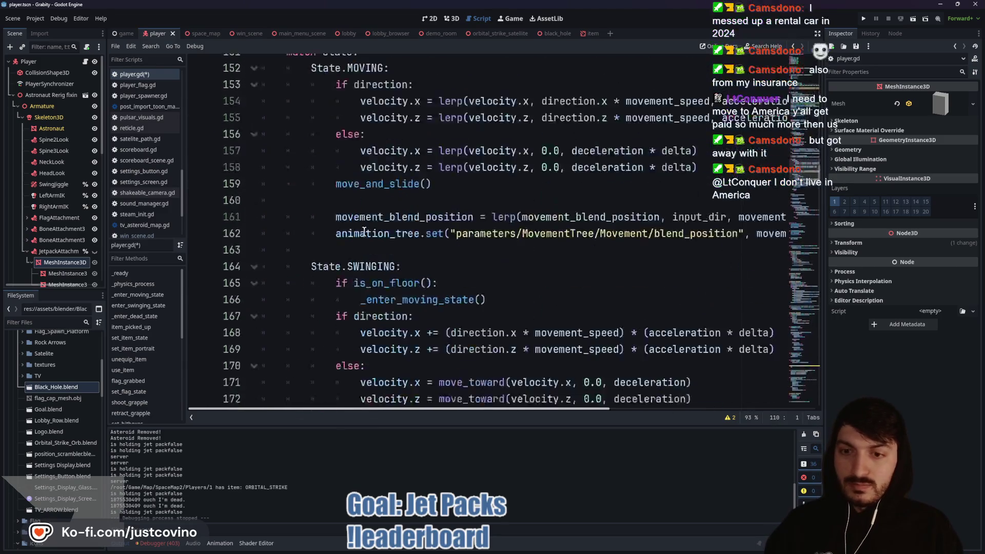
pyautogui.scroll(-18, 365, 232)
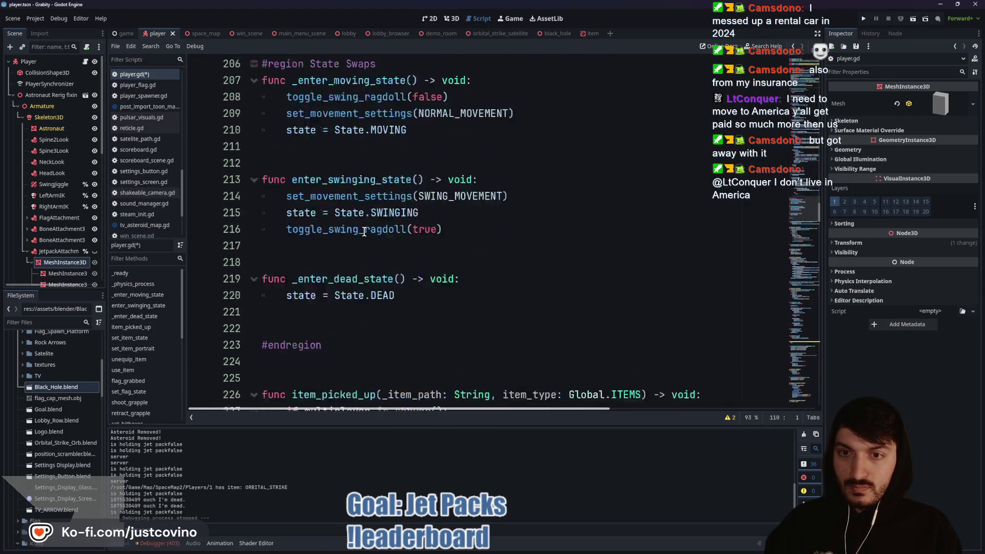
pyautogui.scroll(-11, 364, 232)
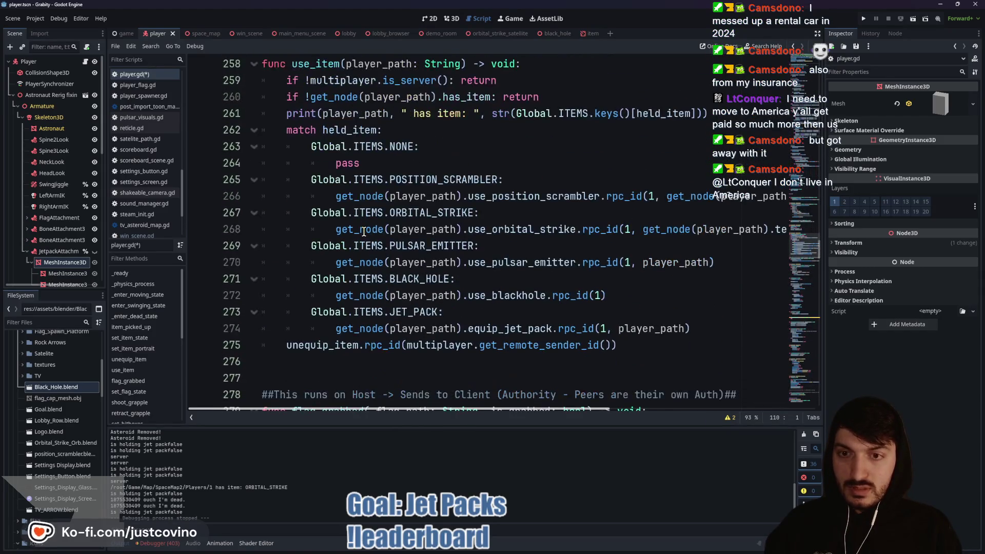
pyautogui.scroll(-17, 363, 232)
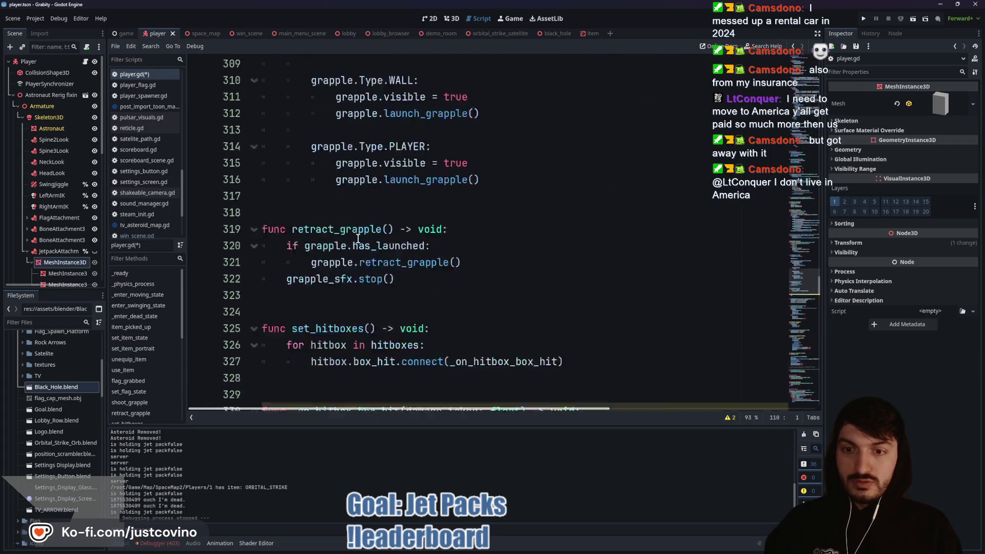
pyautogui.scroll(-11, 358, 241)
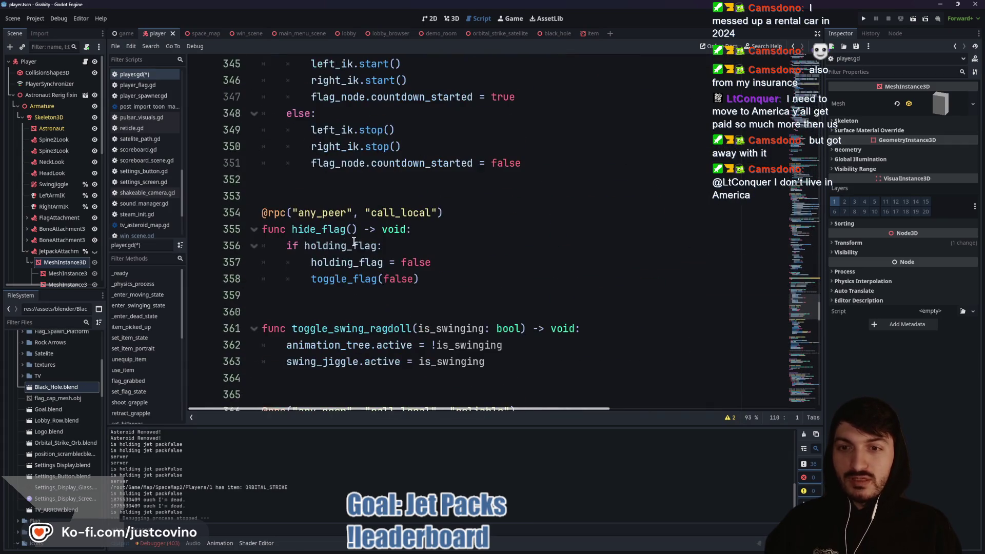
pyautogui.scroll(-3, 353, 241)
pyautogui.scroll(-8, 338, 228)
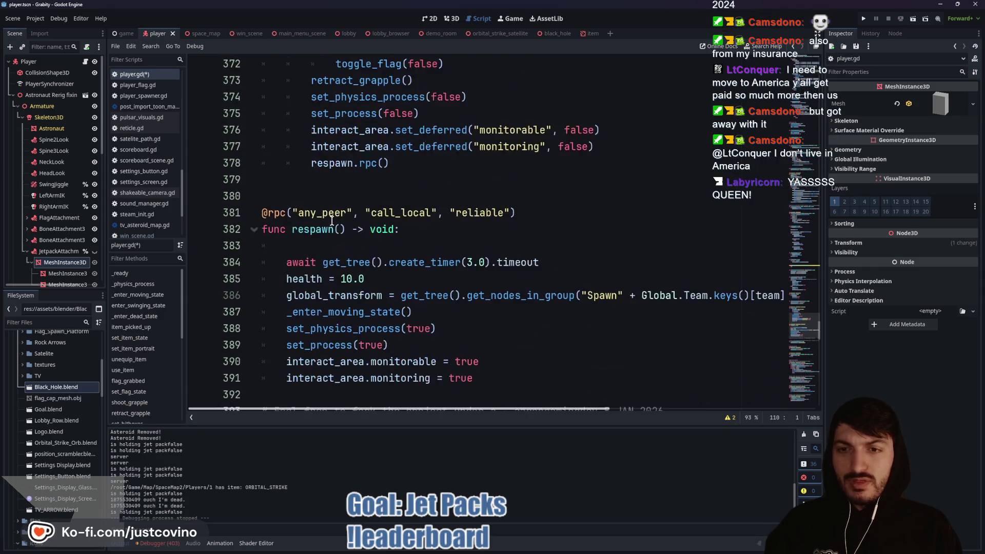
pyautogui.scroll(-5, 331, 222)
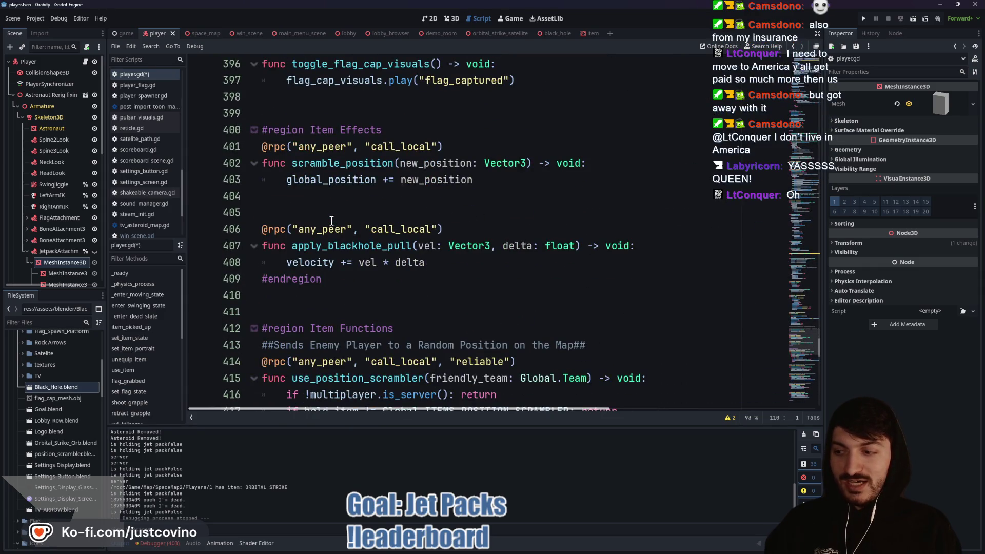
pyautogui.scroll(-1, 332, 221)
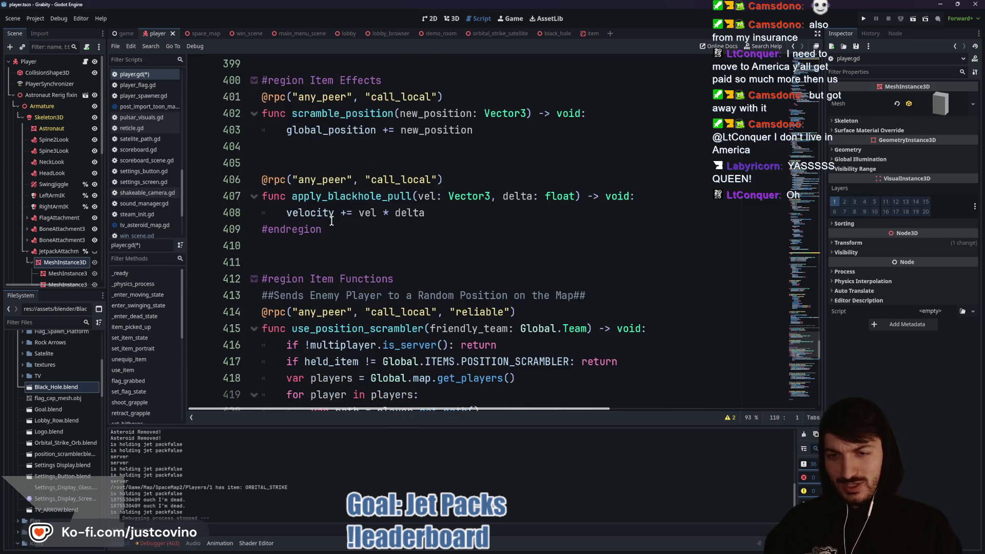
pyautogui.scroll(-3, 331, 256)
pyautogui.scroll(-4, 332, 255)
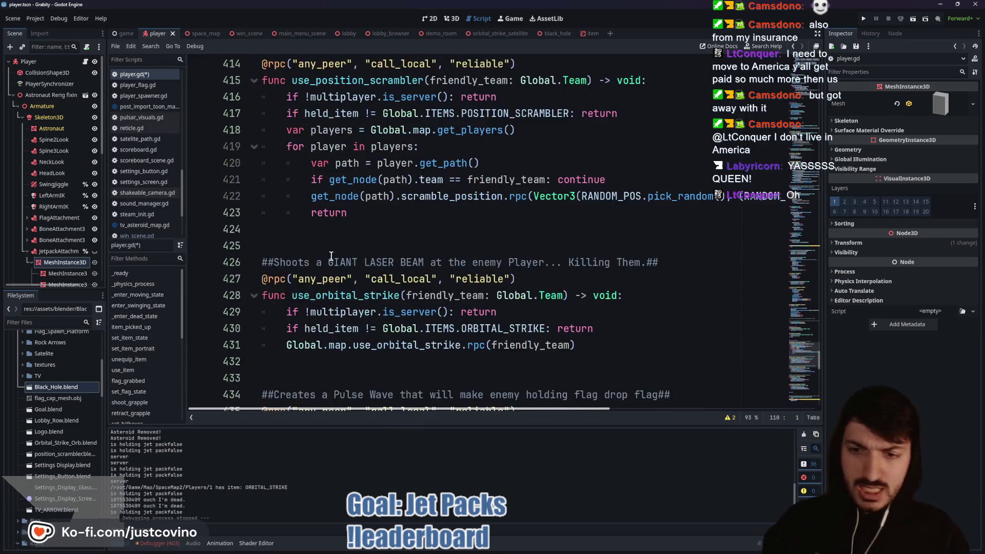
pyautogui.scroll(-2, 318, 272)
pyautogui.scroll(-4, 318, 272)
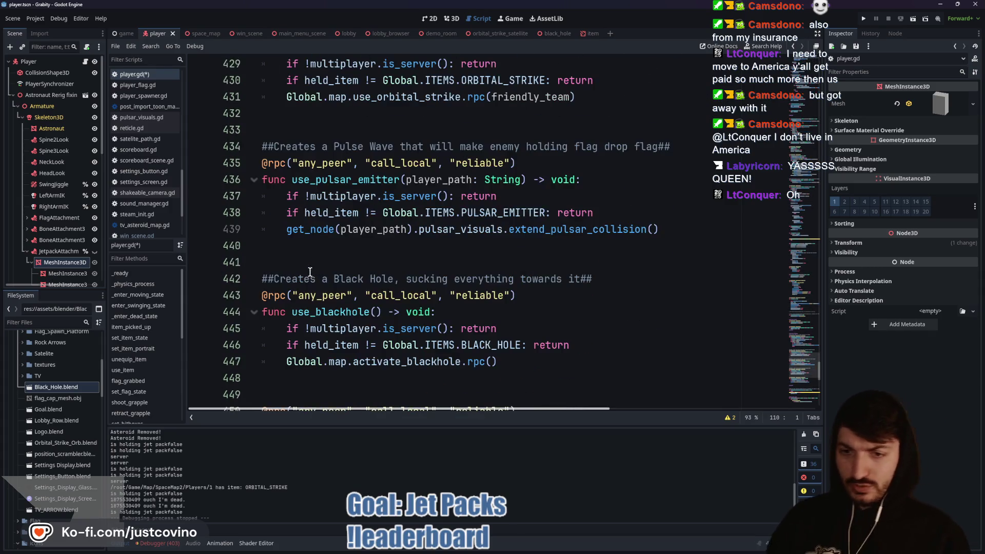
pyautogui.click(299, 250)
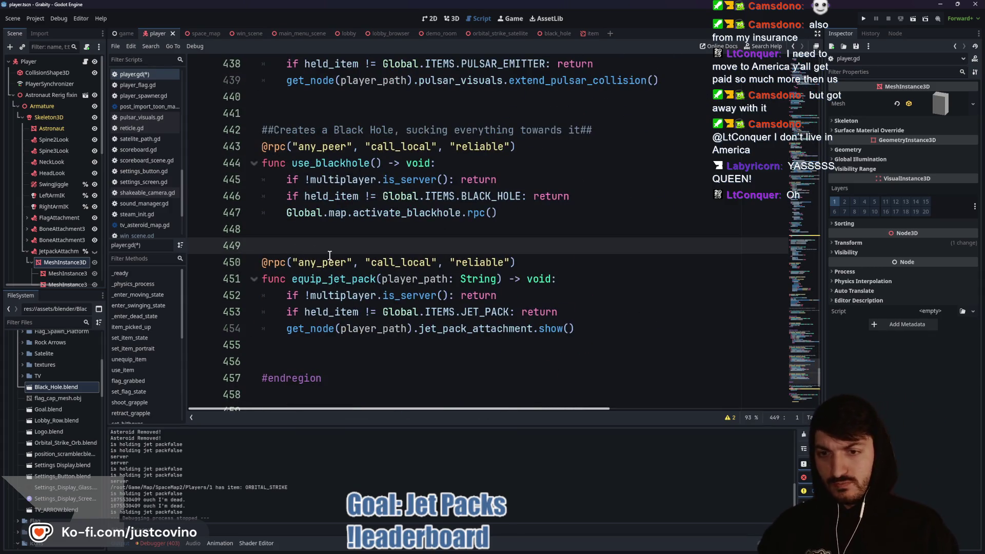
pyautogui.hotkey('ctrl', 'v')
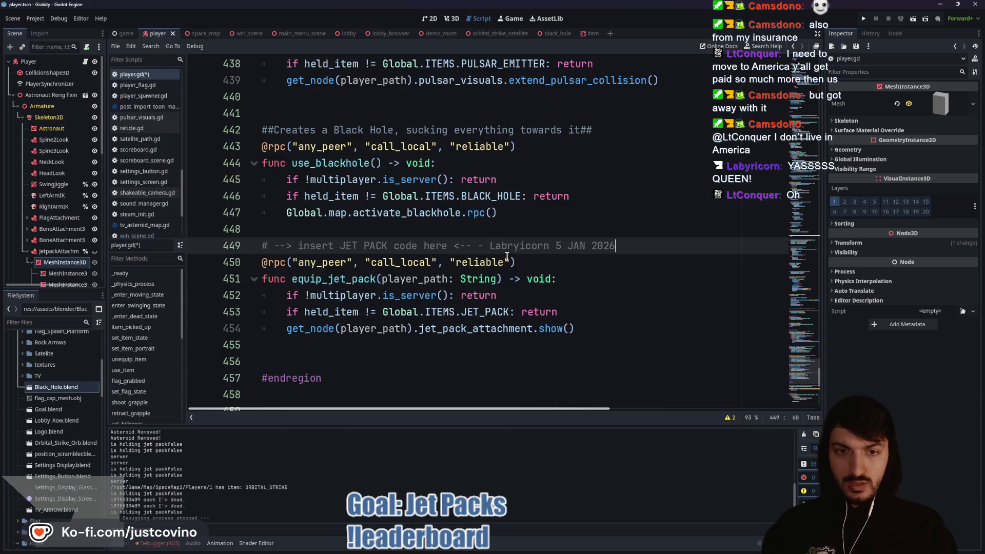
# Step: Fix the pasted comment's name, save player.gd, add a blank line above it, and bring up the leaderboard browser
pyautogui.write('r')
pyautogui.click(547, 226)
pyautogui.hotkey('ctrl', 's')
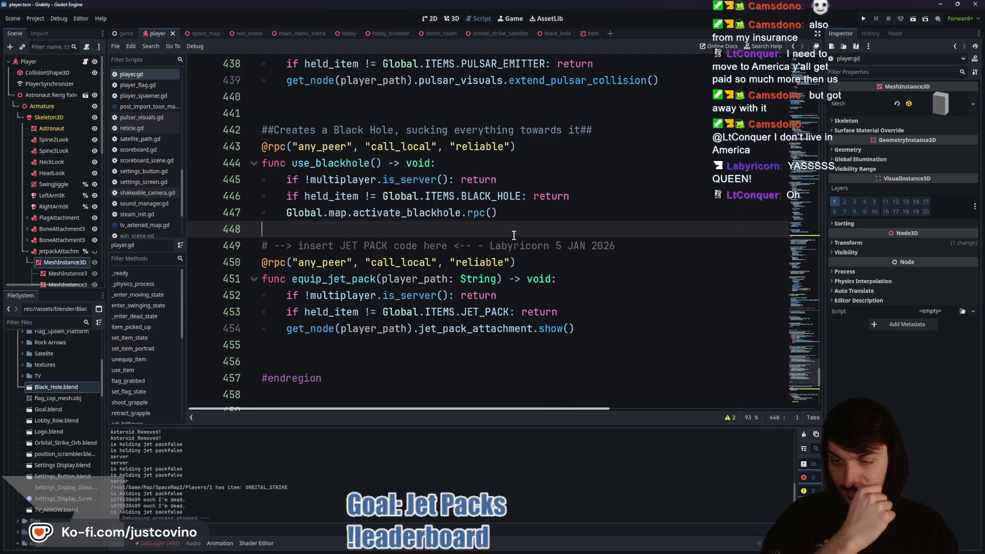
pyautogui.press('Return')
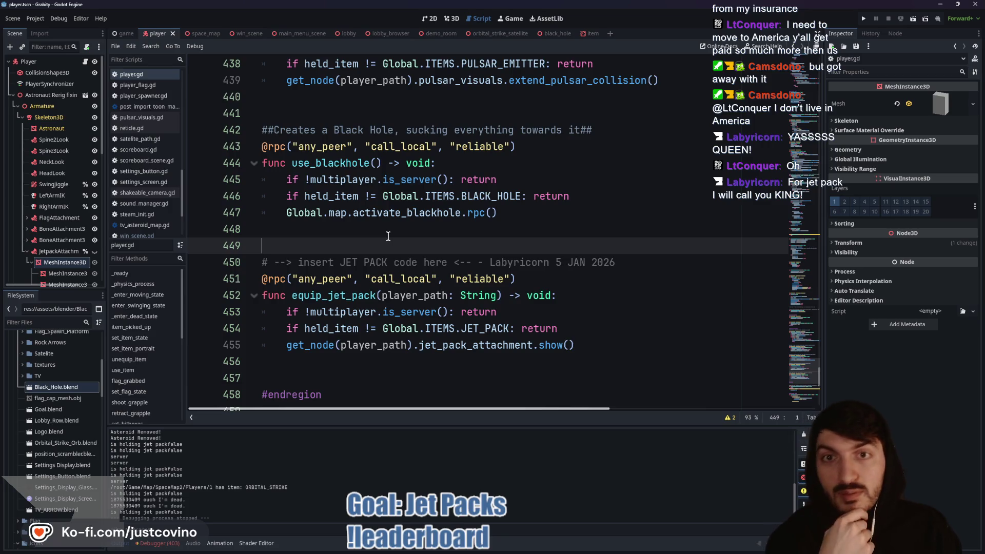
pyautogui.click(537, 551)
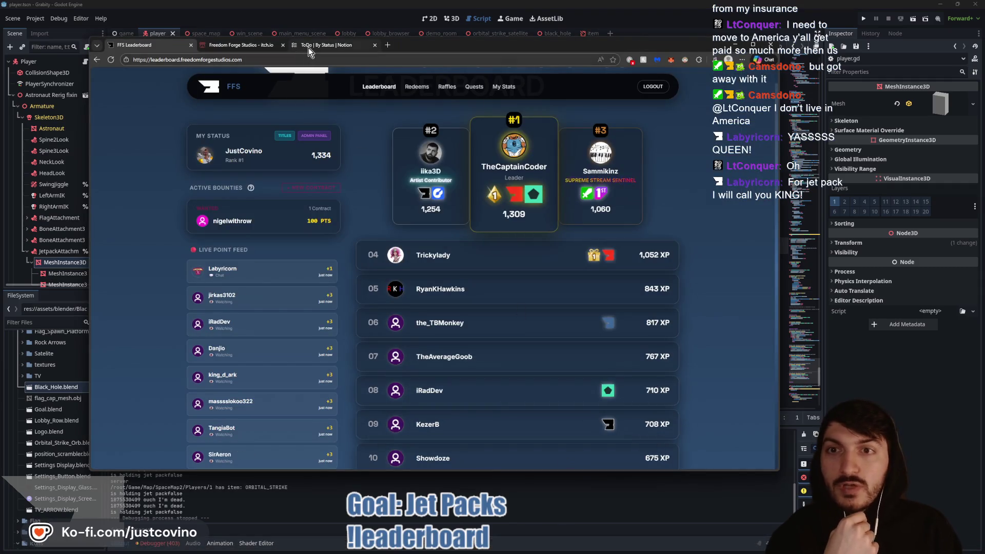
# Step: Read the Transition Screens task on the Notion ToDo board, then return to Godot and run the game
pyautogui.click(326, 44)
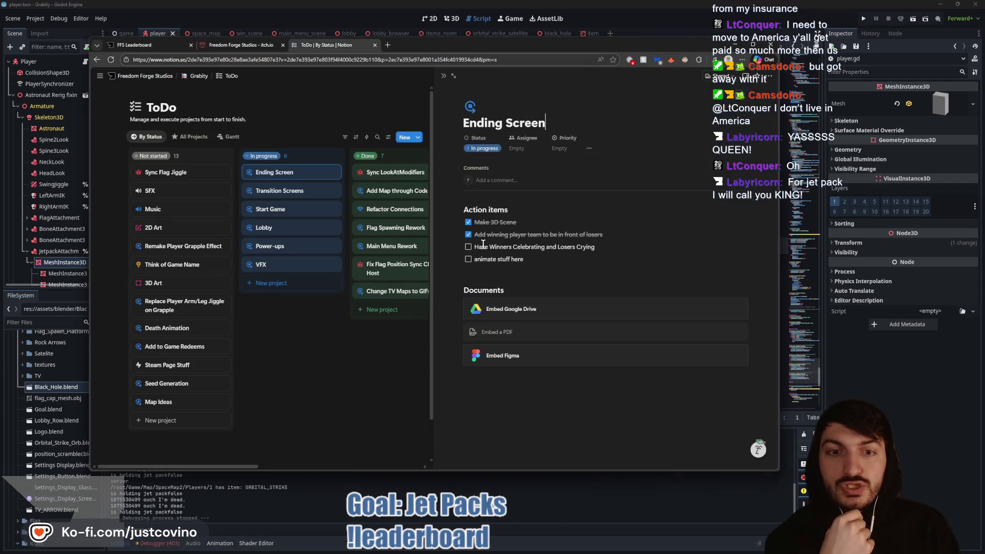
pyautogui.click(338, 374)
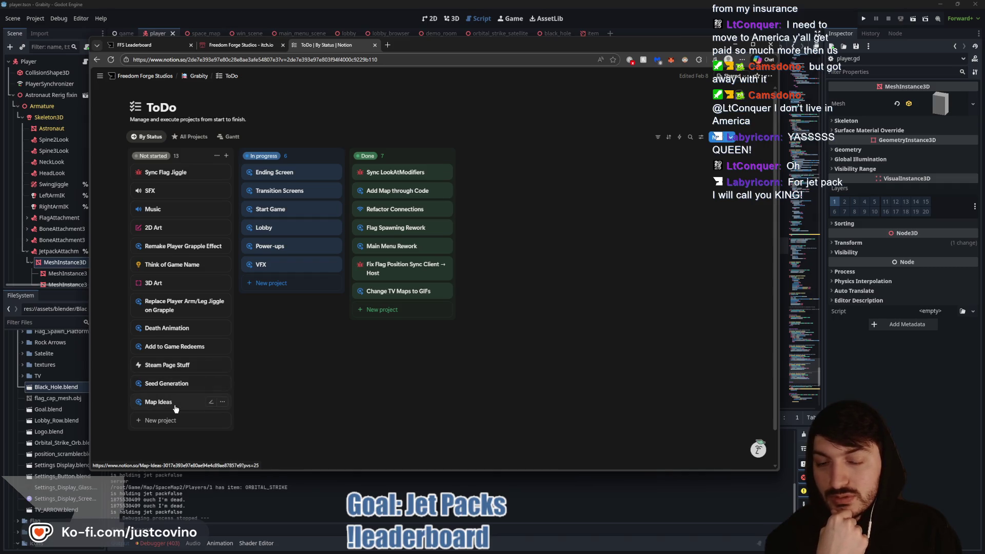
pyautogui.click(308, 191)
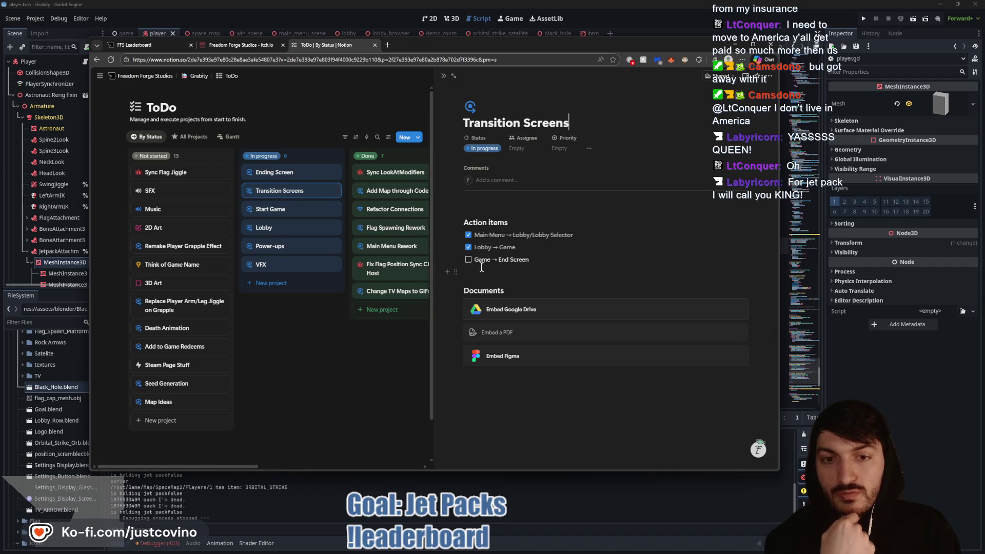
pyautogui.click(815, 73)
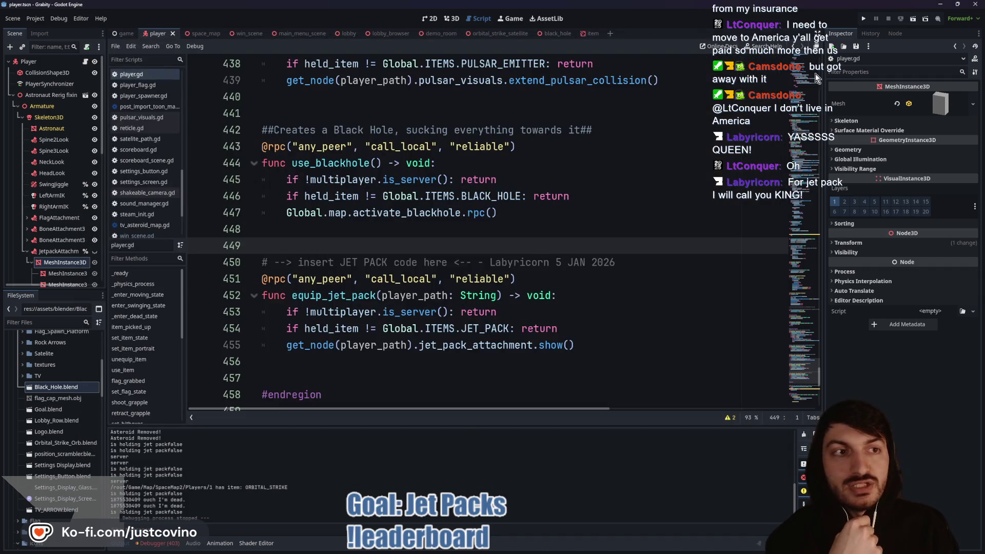
pyautogui.click(862, 20)
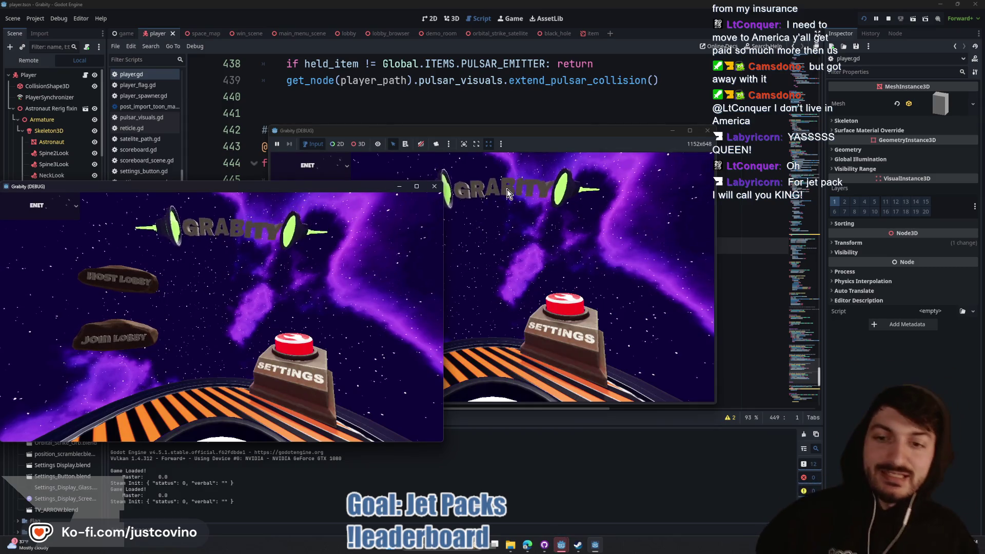
# Step: Arrange both game windows, host a private lobby on the left, join from the right, ready up, and start
pyautogui.moveTo(335, 189)
pyautogui.mouseDown()
pyautogui.moveTo(693, 189)
pyautogui.moveTo(700, 162)
pyautogui.mouseUp()
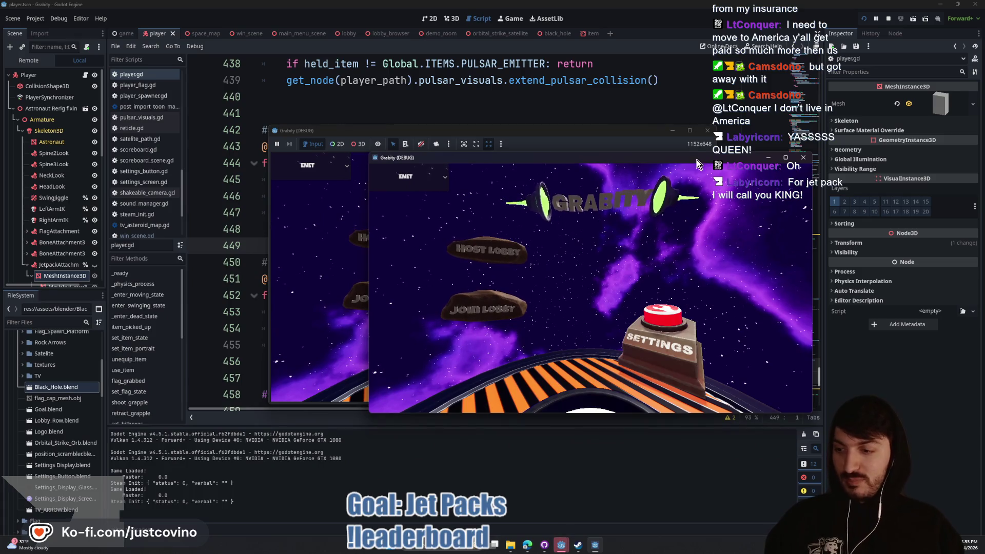
pyautogui.moveTo(510, 134)
pyautogui.mouseDown()
pyautogui.moveTo(393, 145)
pyautogui.moveTo(297, 132)
pyautogui.mouseUp()
pyautogui.click(175, 240)
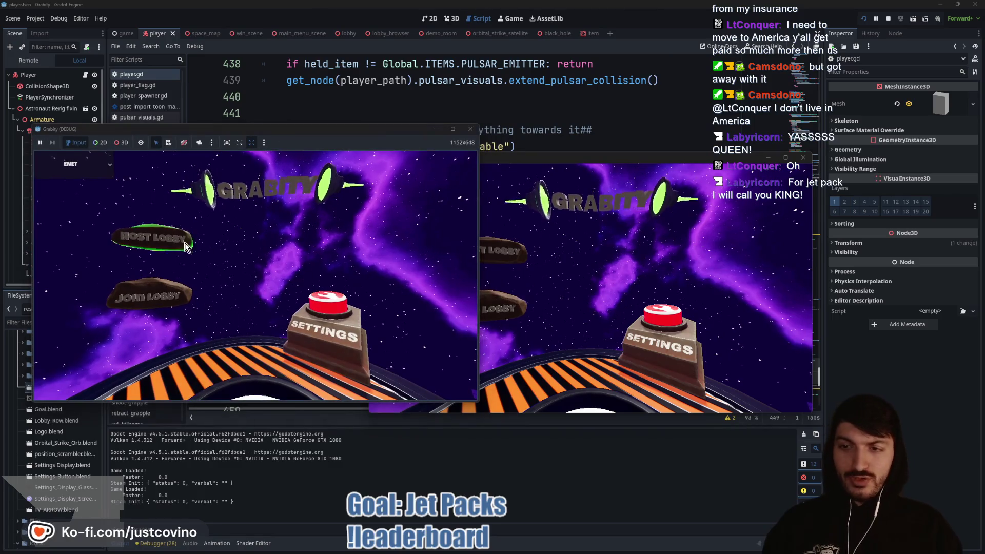
pyautogui.click(224, 239)
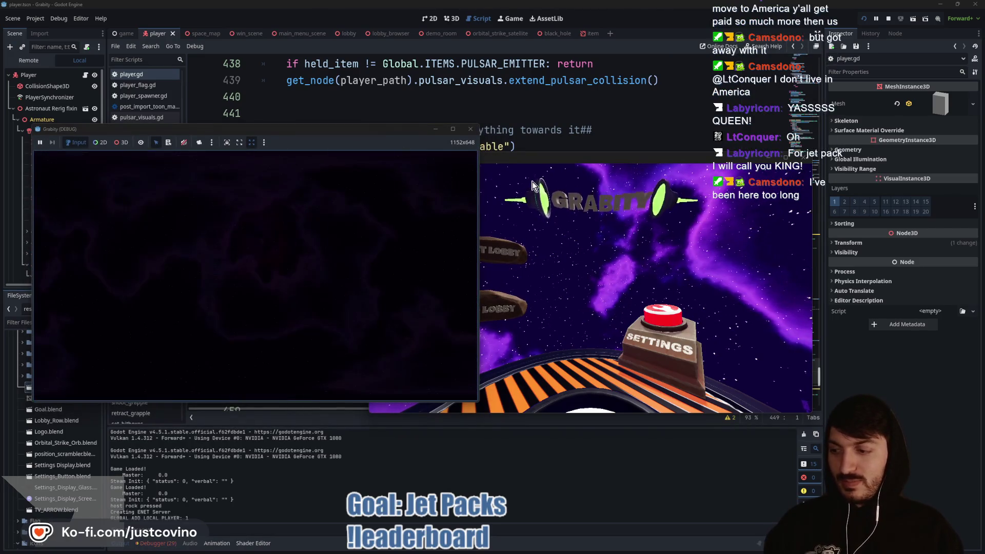
pyautogui.moveTo(554, 154); pyautogui.dragTo(666, 133)
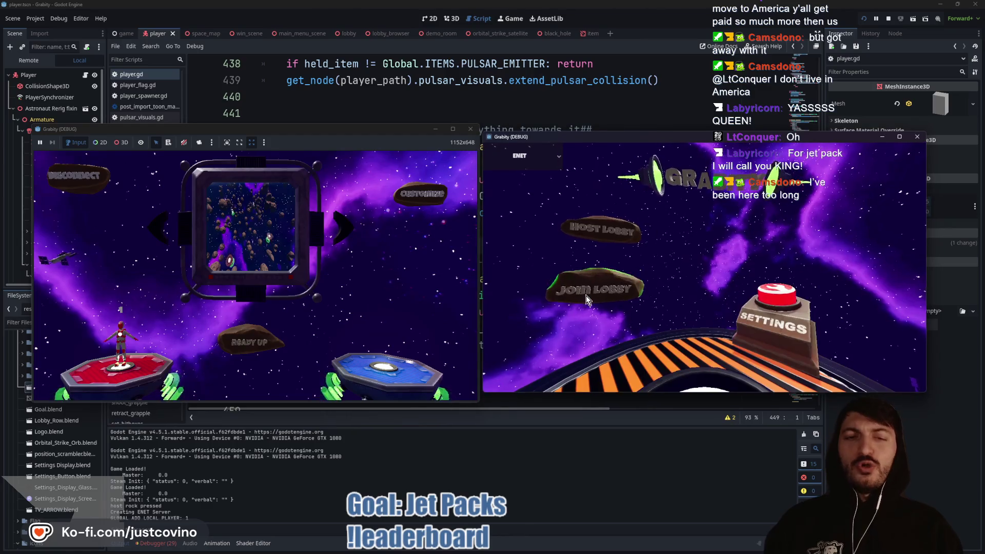
pyautogui.click(586, 295)
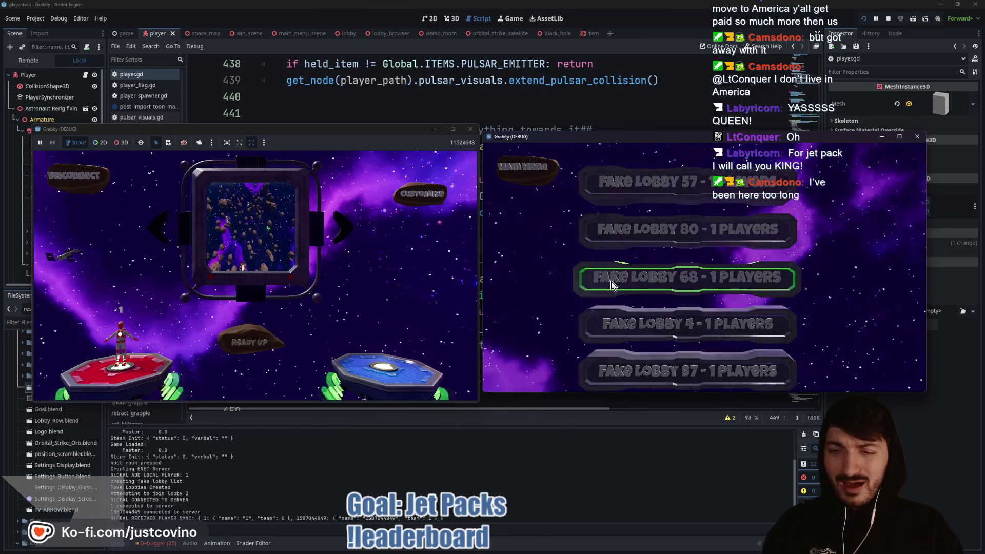
pyautogui.click(611, 281)
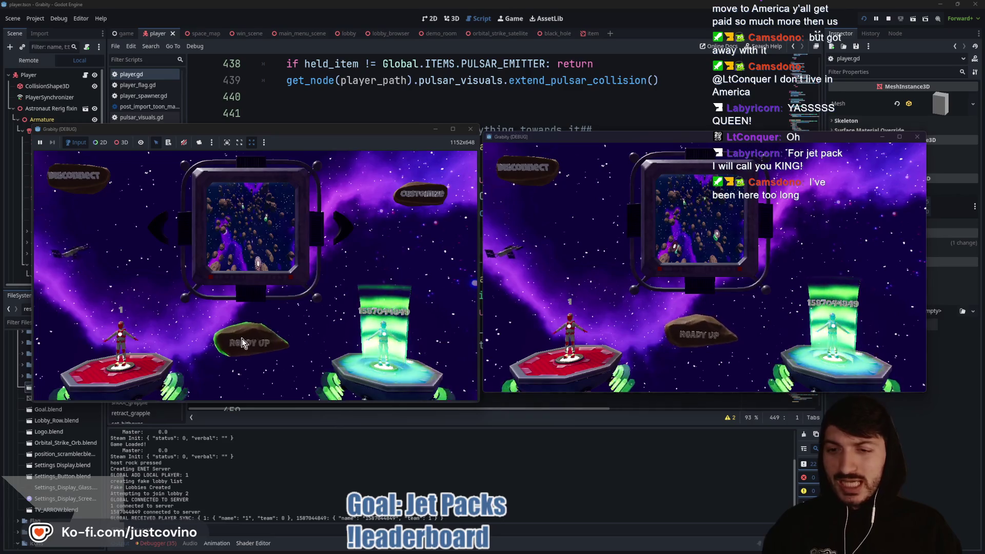
pyautogui.click(242, 339)
pyautogui.click(260, 339)
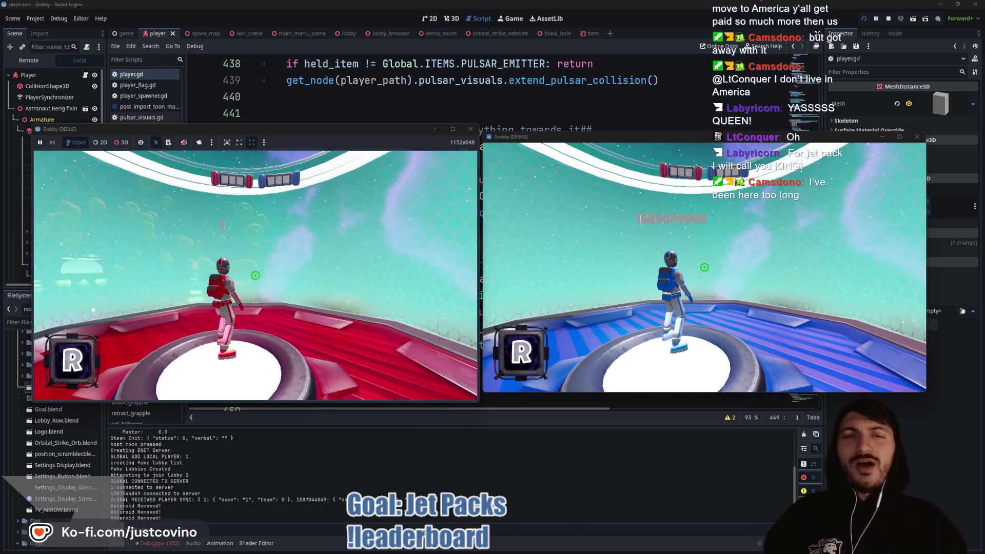
# Step: Run the astronaut forward and launch it off the platform
pyautogui.press('super')
pyautogui.press('super')
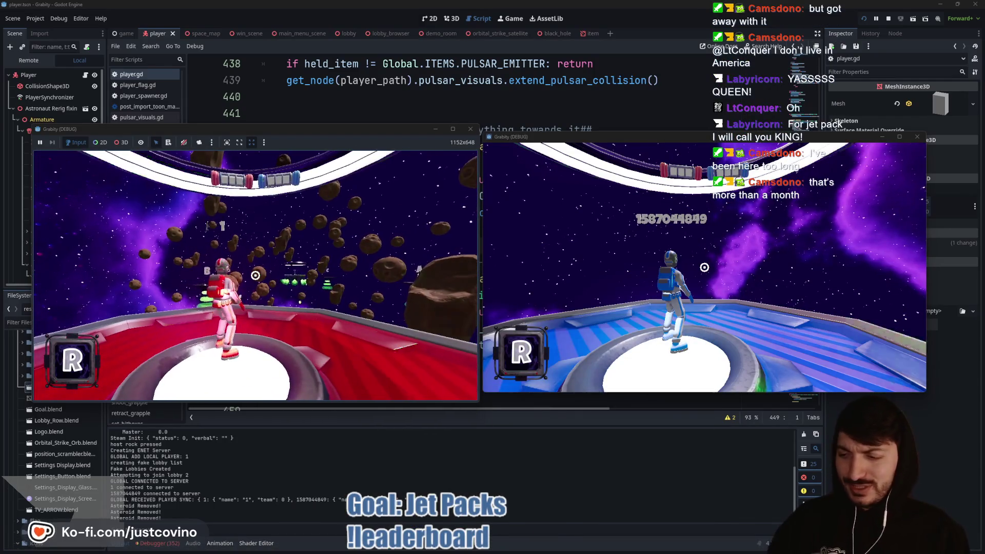
pyautogui.press('w')
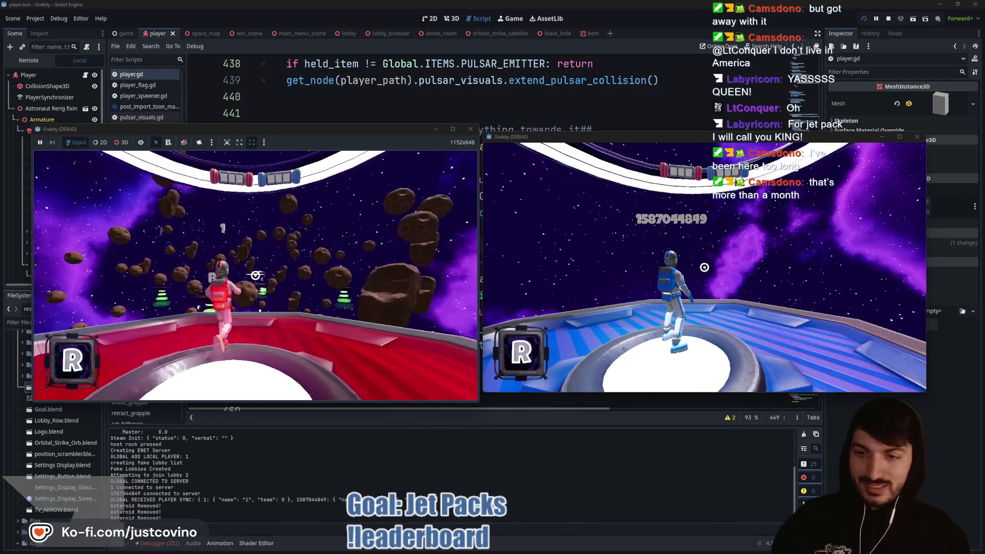
pyautogui.press('space')
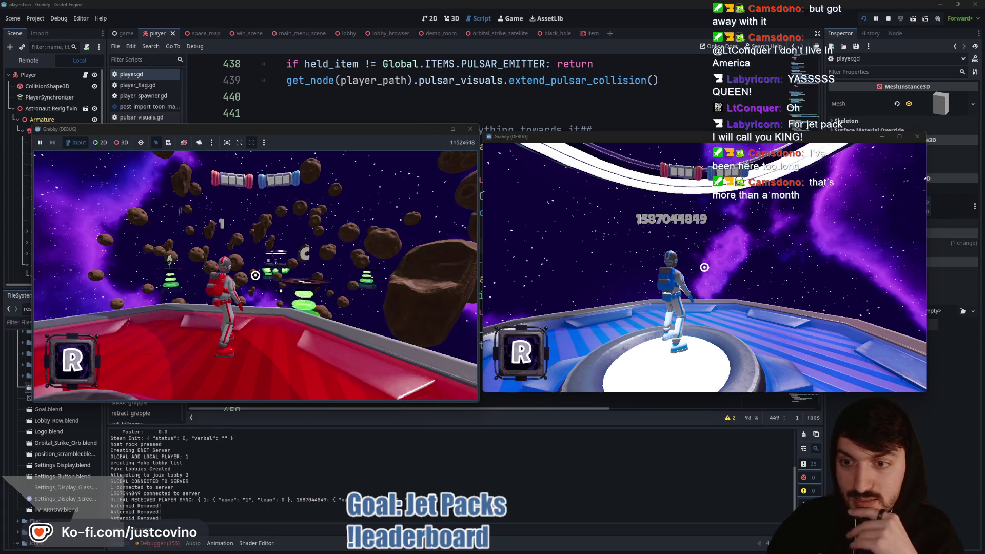
# Step: Enter 'score 1' in the development console to end the match
pyautogui.press('`')
pyautogui.write('score 1')
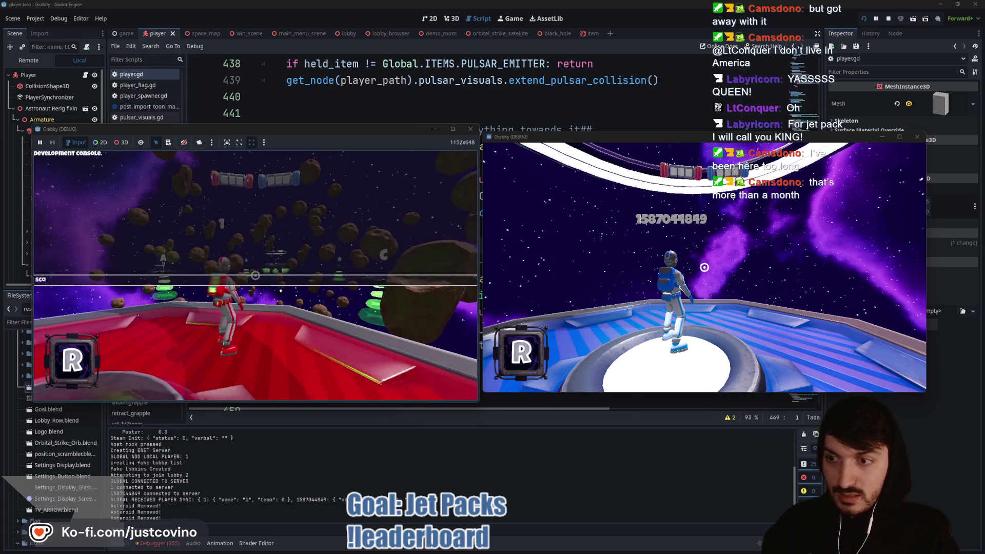
pyautogui.press('Return')
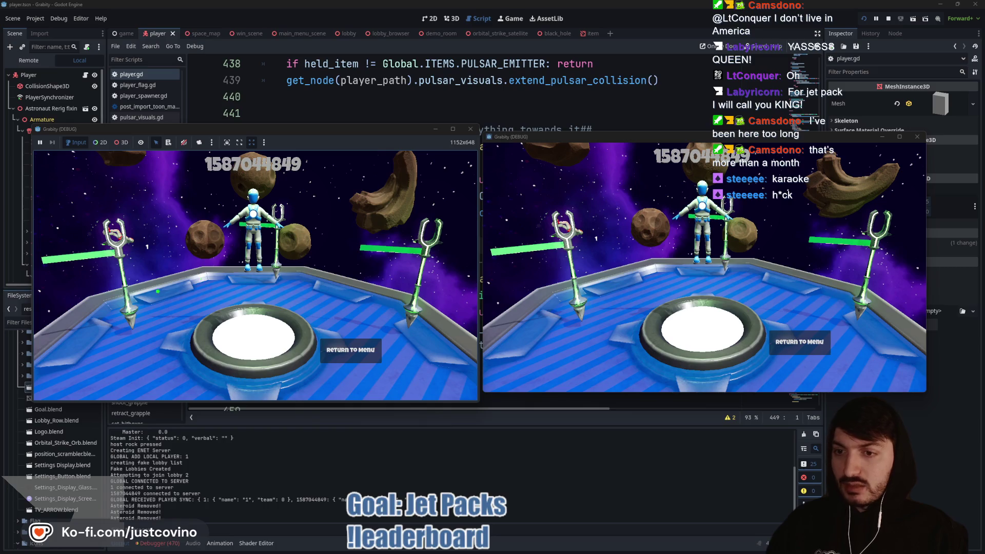
# Step: Annotate the winner screen with pen strokes around the astronaut and arena, then clear them
pyautogui.moveTo(272, 206)
pyautogui.mouseDown()
pyautogui.moveTo(201, 239)
pyautogui.moveTo(247, 203)
pyautogui.mouseUp()
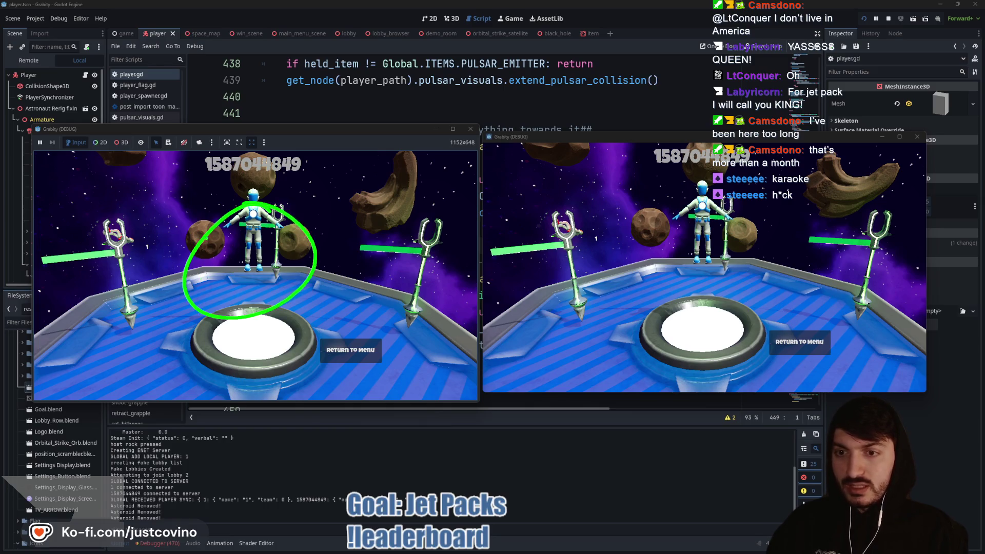
pyautogui.moveTo(73, 292)
pyautogui.mouseDown()
pyautogui.moveTo(315, 213)
pyautogui.moveTo(518, 315)
pyautogui.mouseUp()
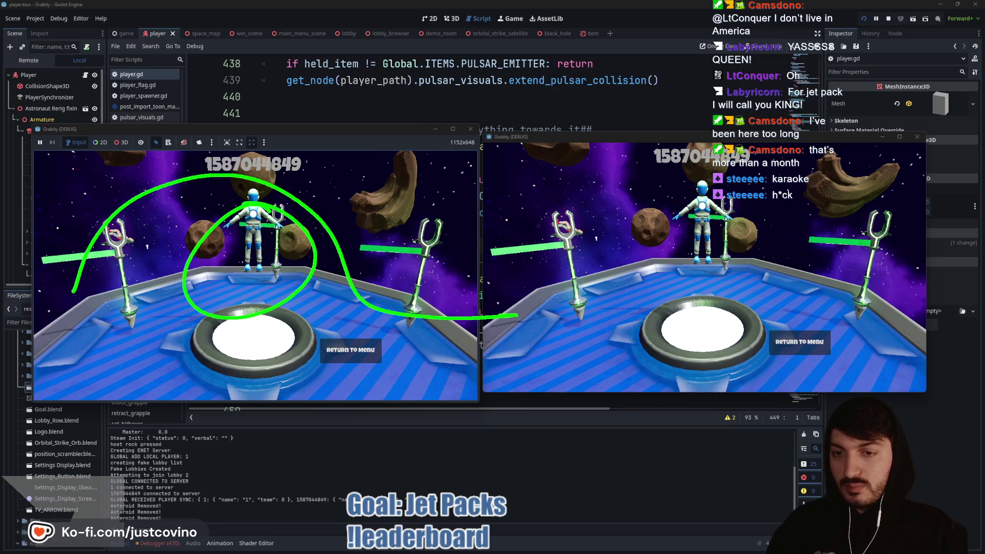
pyautogui.moveTo(76, 296); pyautogui.dragTo(0, 267)
pyautogui.moveTo(9, 321); pyautogui.dragTo(326, 353)
pyautogui.hotkey('ctrl', 'z')
pyautogui.click(189, 348)
pyautogui.moveTo(161, 308)
pyautogui.mouseDown()
pyautogui.moveTo(312, 332)
pyautogui.moveTo(481, 337)
pyautogui.mouseUp()
pyautogui.moveTo(160, 311); pyautogui.dragTo(12, 338)
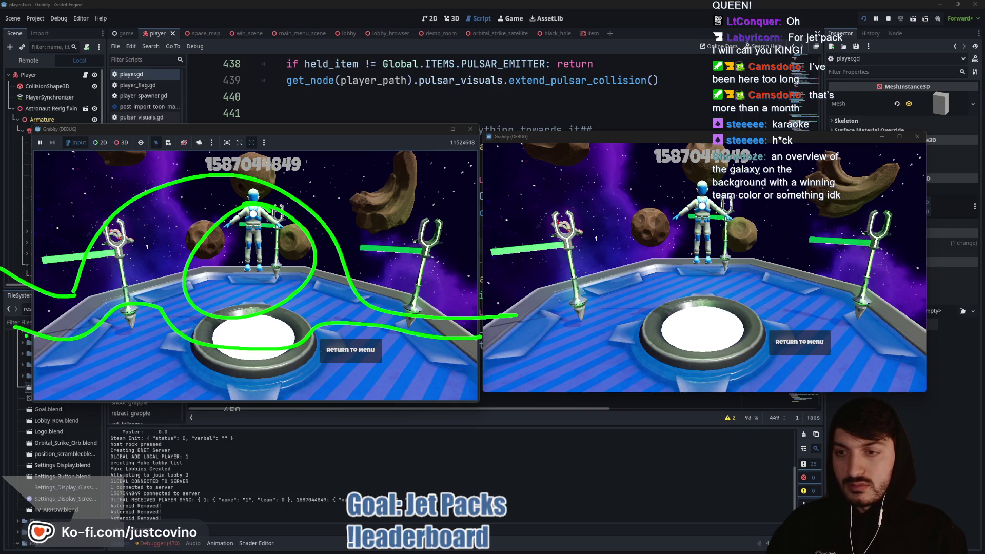
pyautogui.press('Escape')
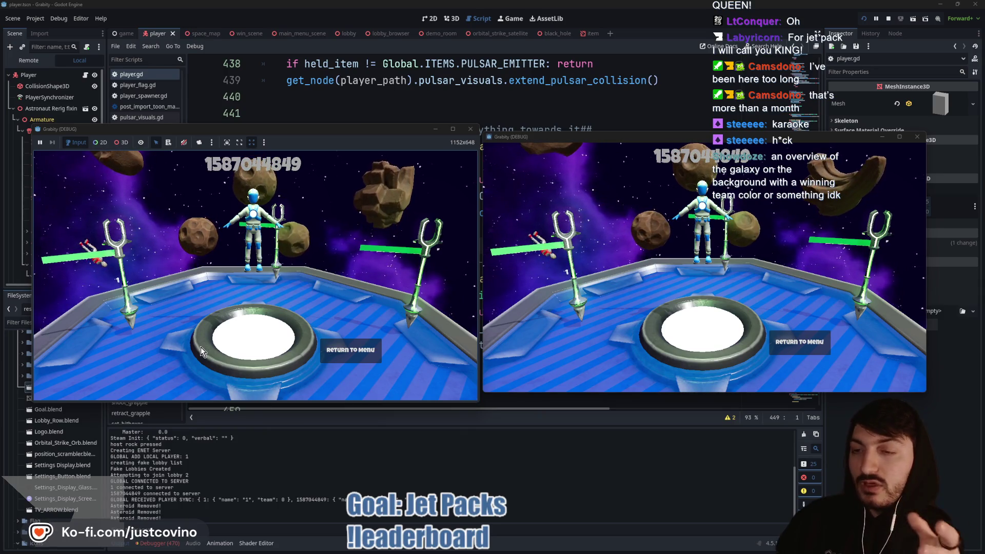
# Step: Circle the left pole, clear it, and return the left game to the main menu
pyautogui.moveTo(149, 198)
pyautogui.mouseDown()
pyautogui.moveTo(185, 308)
pyautogui.moveTo(148, 205)
pyautogui.mouseUp()
pyautogui.press('Escape')
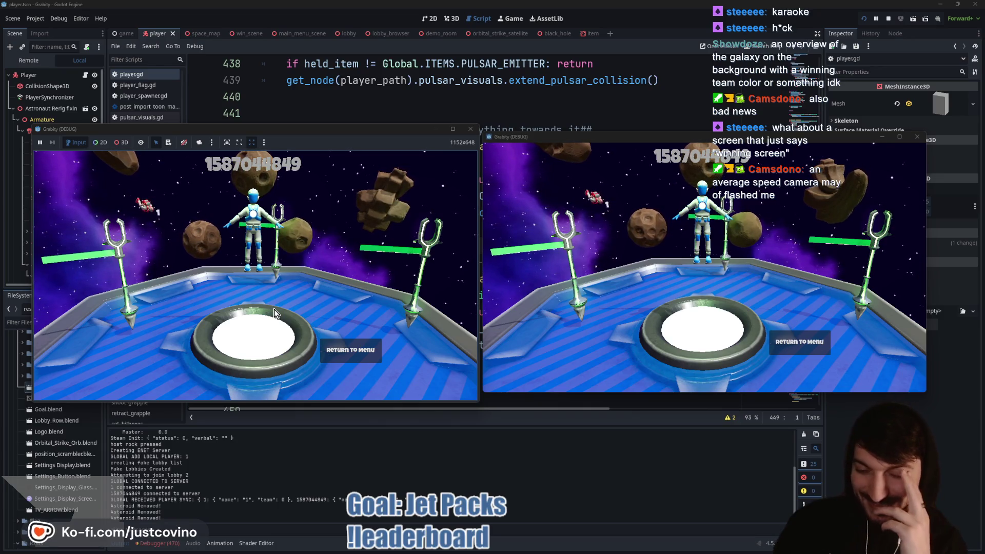
pyautogui.click(341, 345)
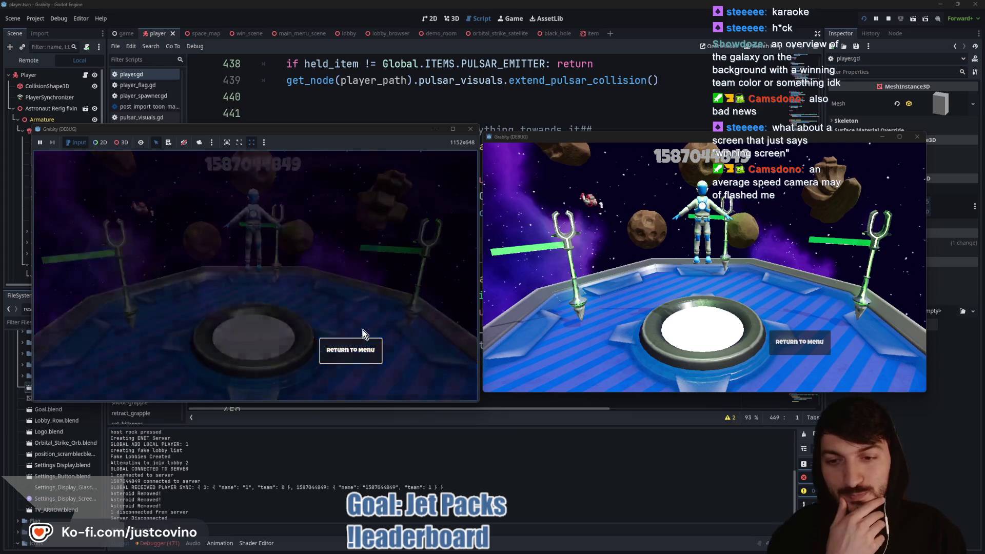
# Step: Return the right game to the main menu and open Settings in both games
pyautogui.click(800, 342)
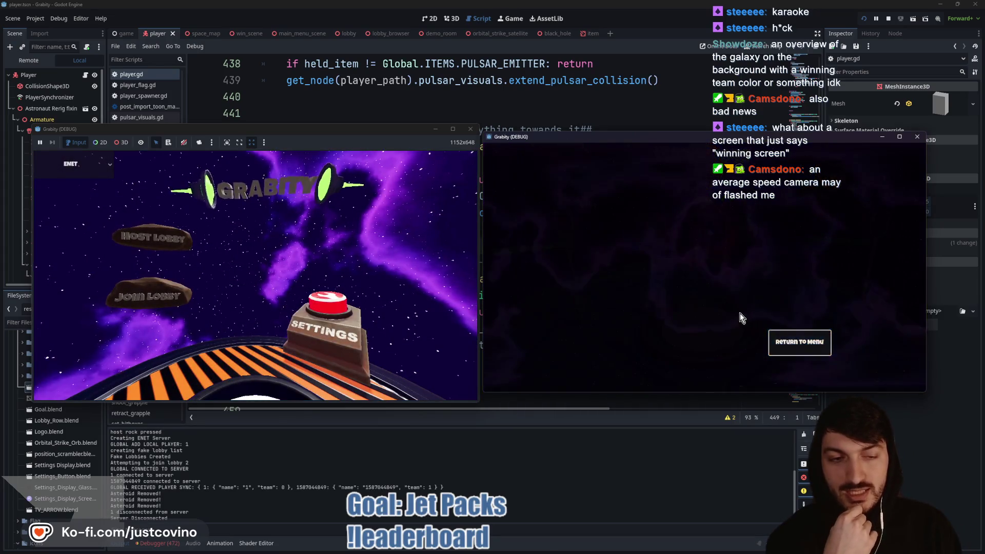
pyautogui.click(760, 323)
pyautogui.click(331, 319)
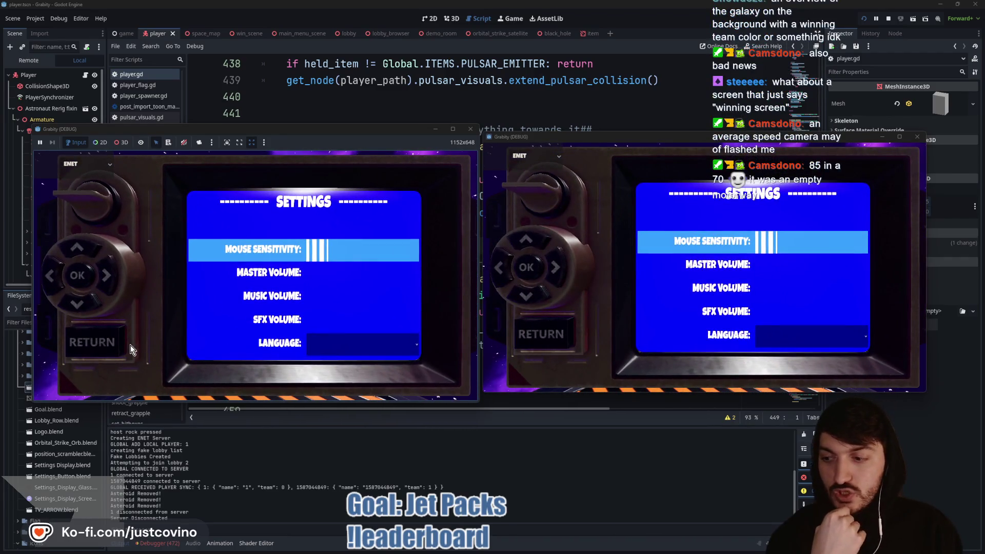
# Step: Leave Settings in both games and stop the running project
pyautogui.click(101, 340)
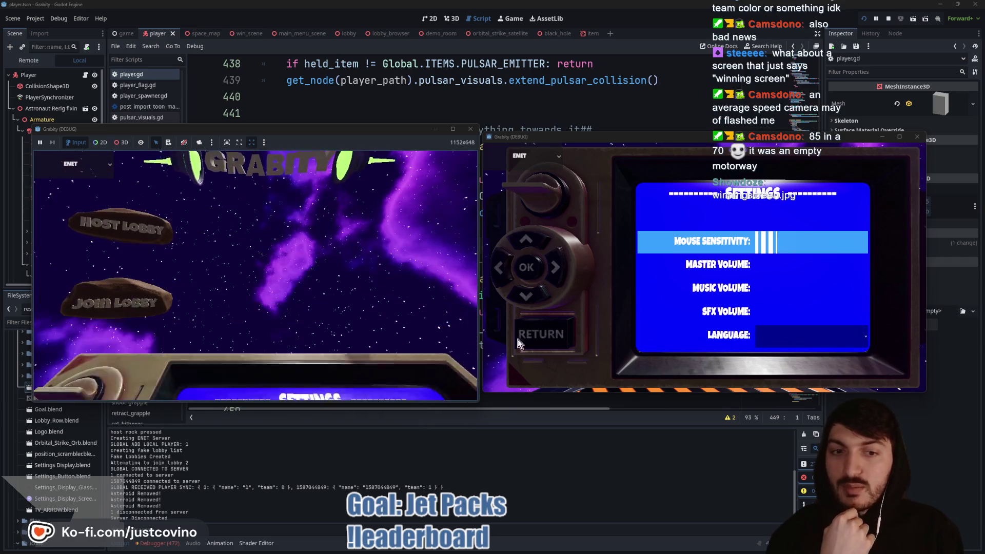
pyautogui.click(544, 339)
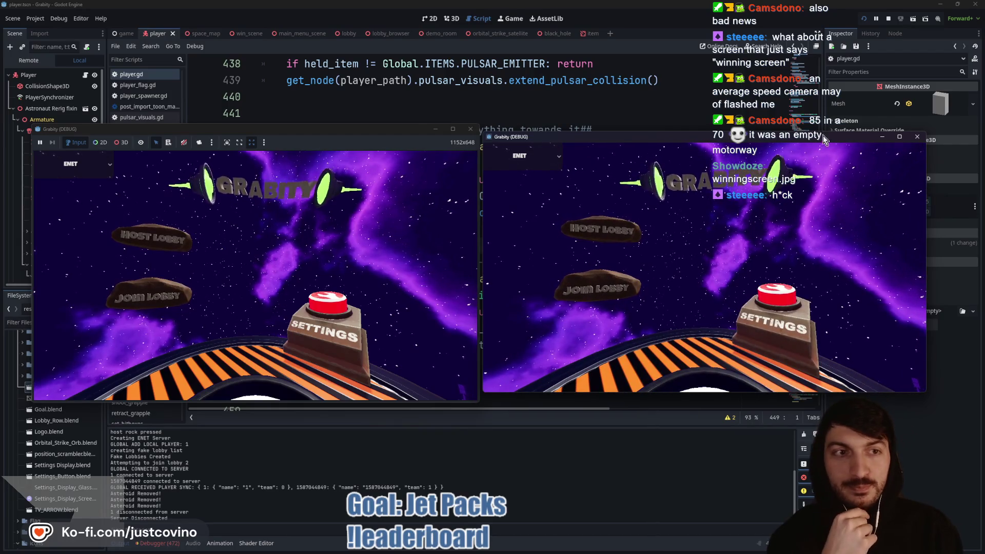
pyautogui.click(889, 19)
pyautogui.click(424, 115)
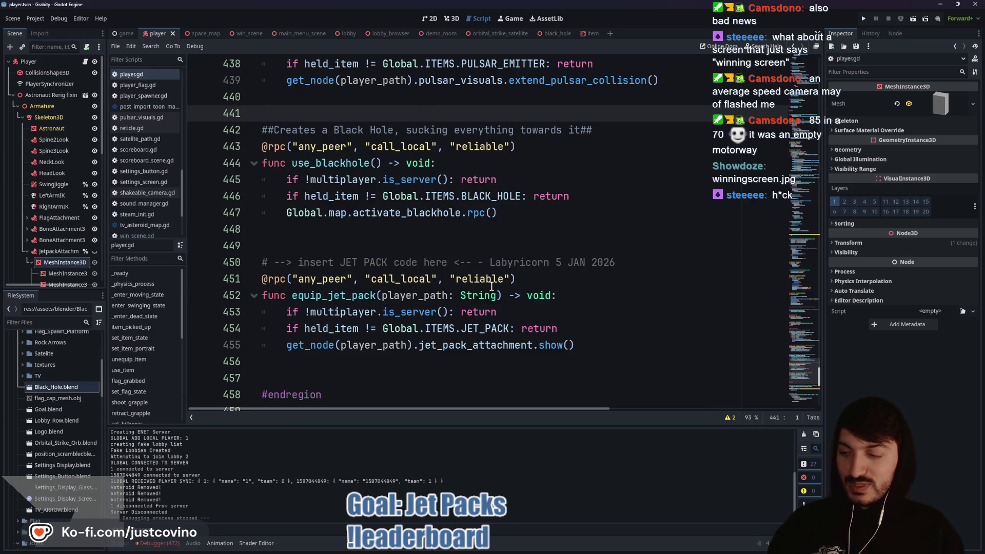
pyautogui.click(373, 246)
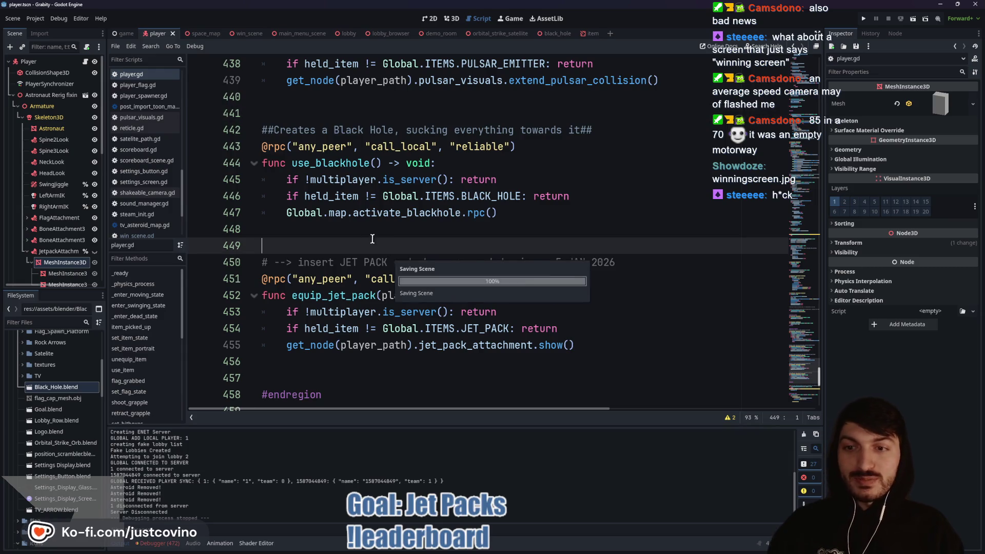
pyautogui.click(354, 229)
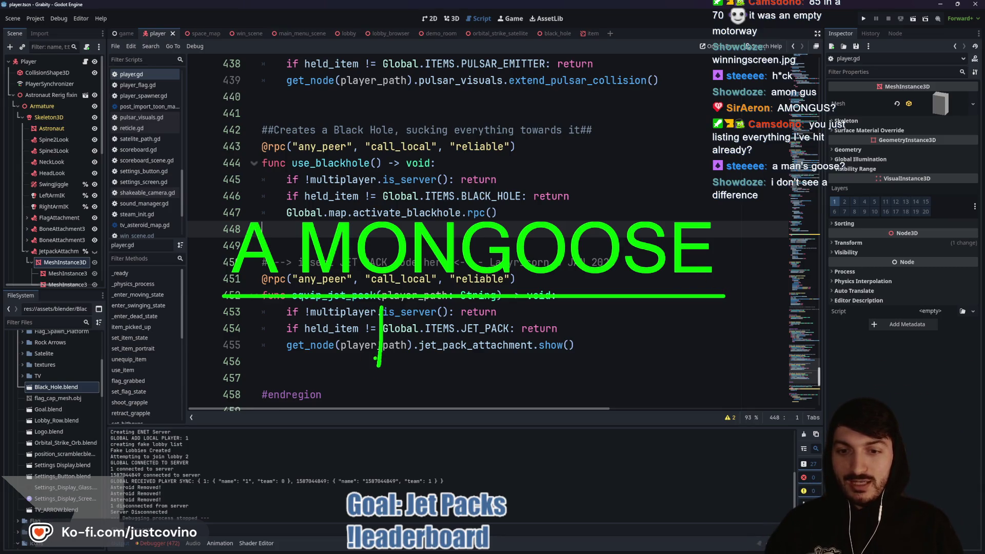
pyautogui.moveTo(417, 344); pyautogui.dragTo(502, 347)
pyautogui.moveTo(416, 383); pyautogui.dragTo(514, 378)
pyautogui.write('tAM')
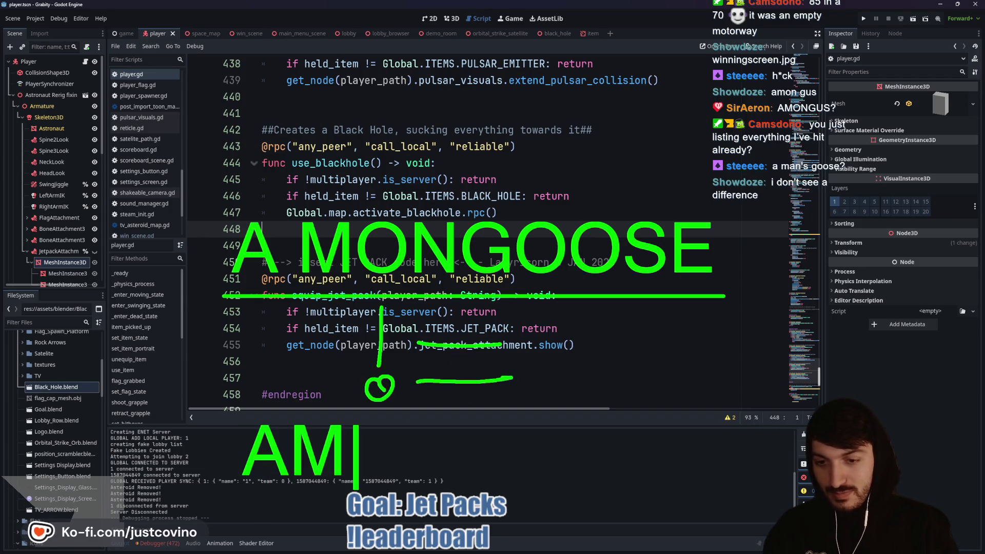
pyautogui.write('UN')
pyautogui.press('BackSpace')
pyautogui.press('BackSpace')
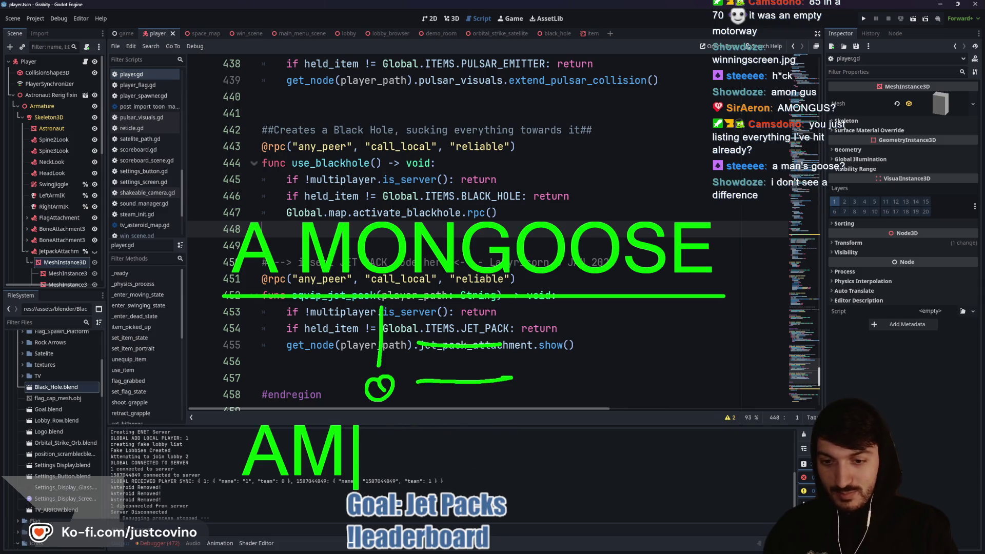
pyautogui.write('ONGUS')
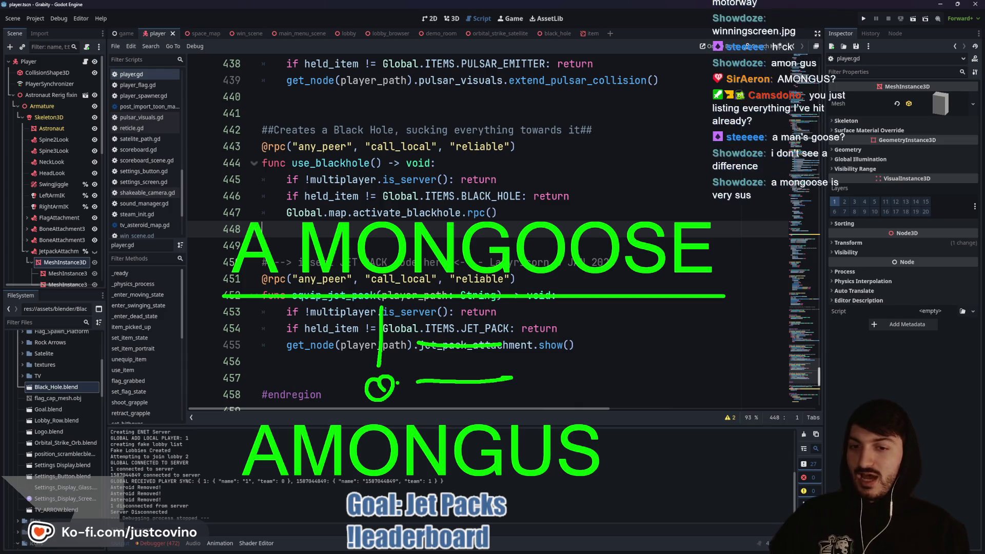
pyautogui.press('Escape')
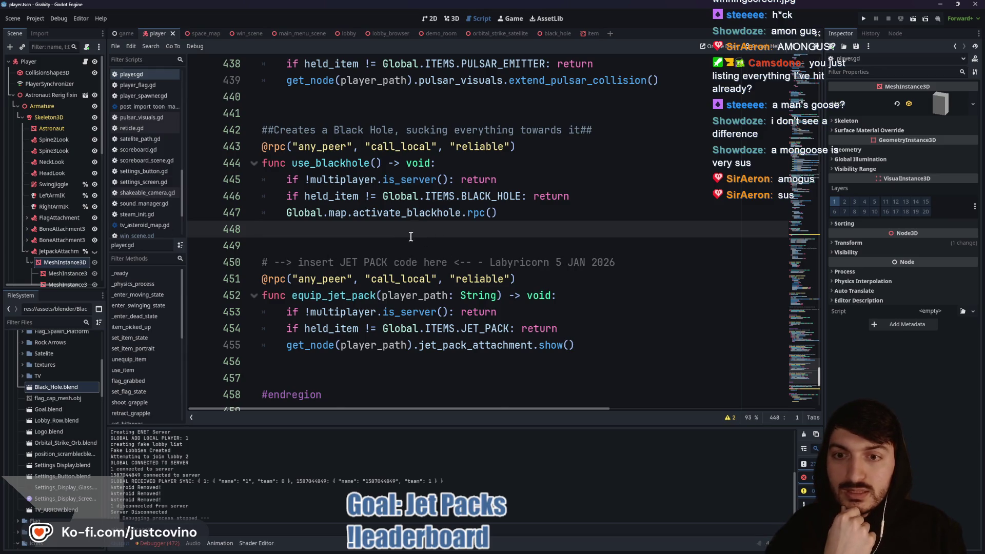
pyautogui.scroll(-5, 411, 237)
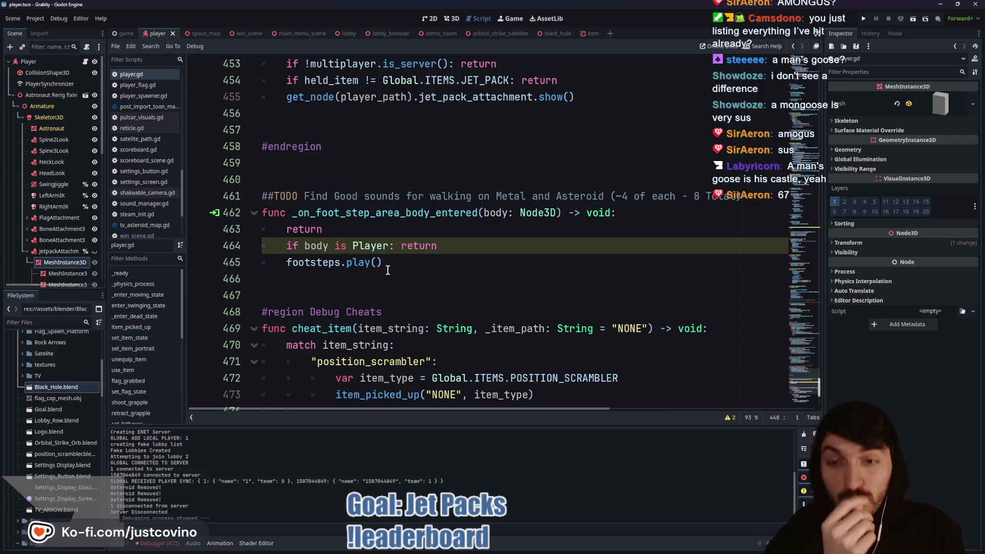
pyautogui.scroll(-5, 377, 280)
pyautogui.scroll(8, 452, 229)
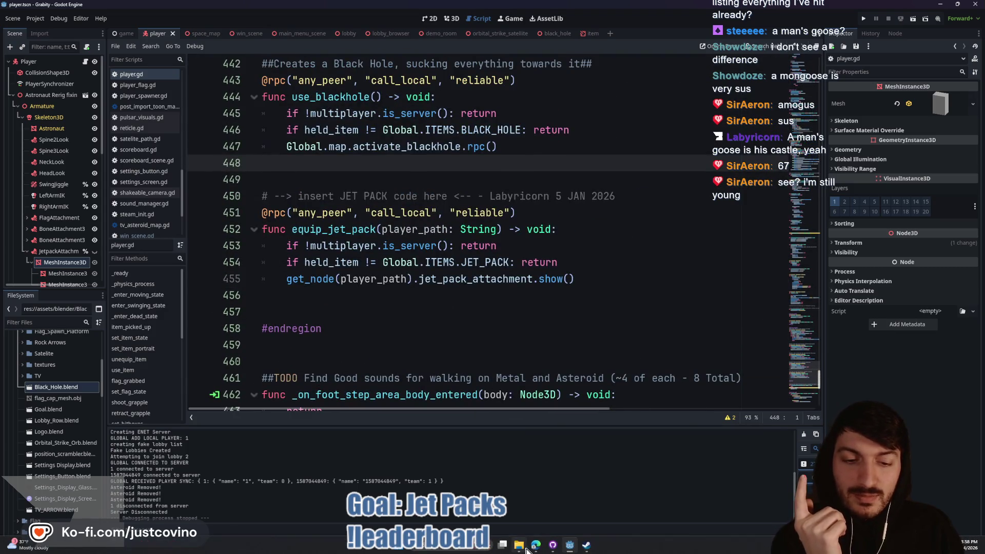
pyautogui.click(528, 546)
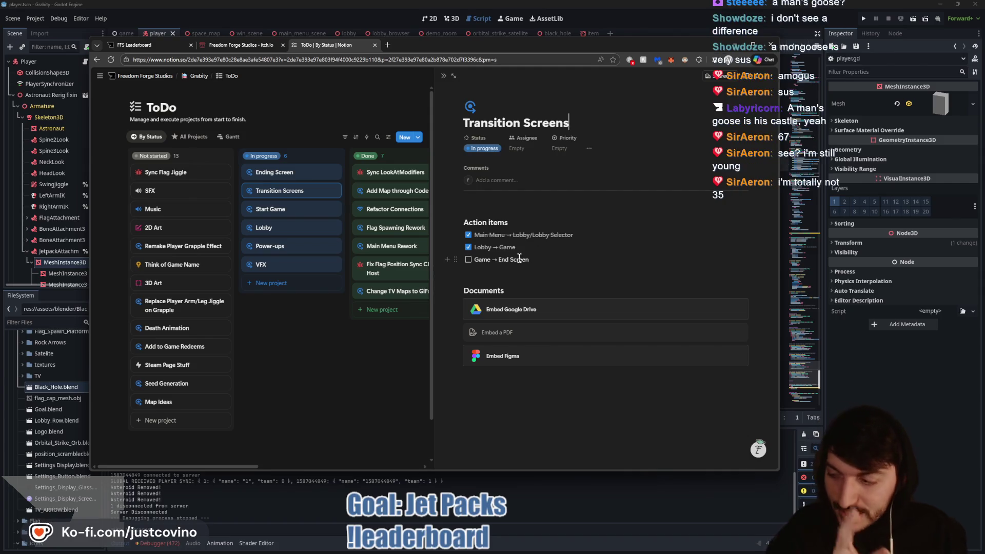
# Step: Open the Power-ups card on the ToDo board, then switch to the studio's itch.io games page
pyautogui.click(272, 247)
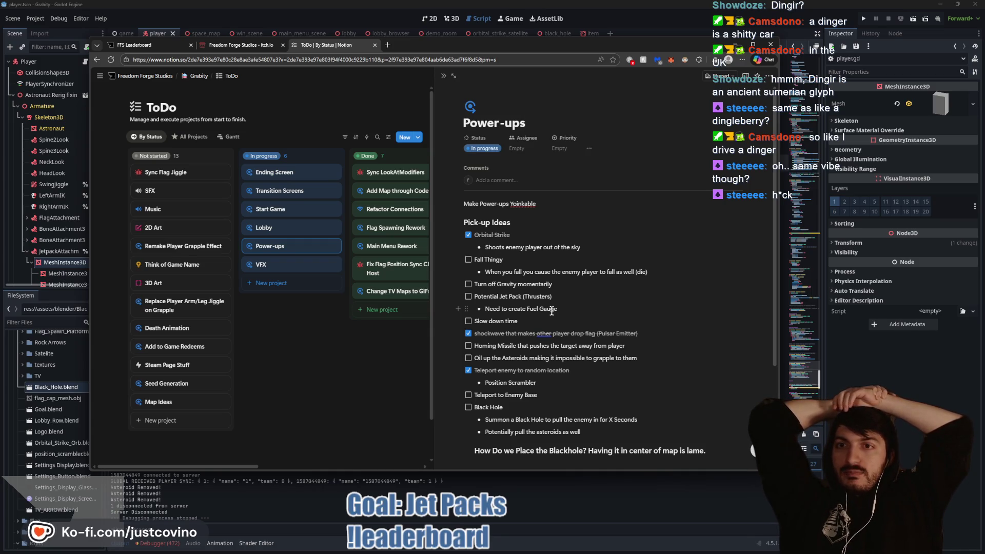
pyautogui.click(241, 45)
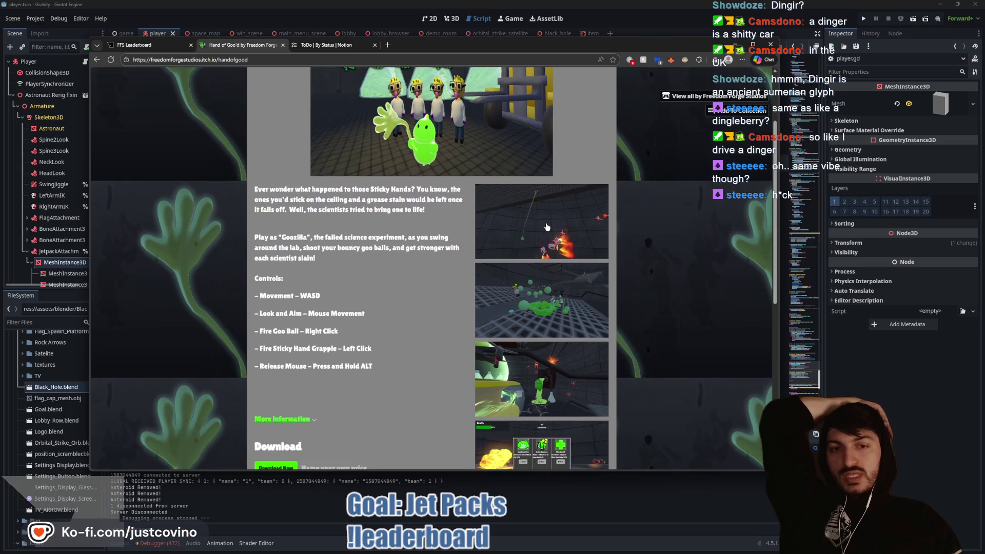
# Step: Enlarge the first Hand of Goo'd screenshot, then return to the Godot script editor
pyautogui.click(547, 227)
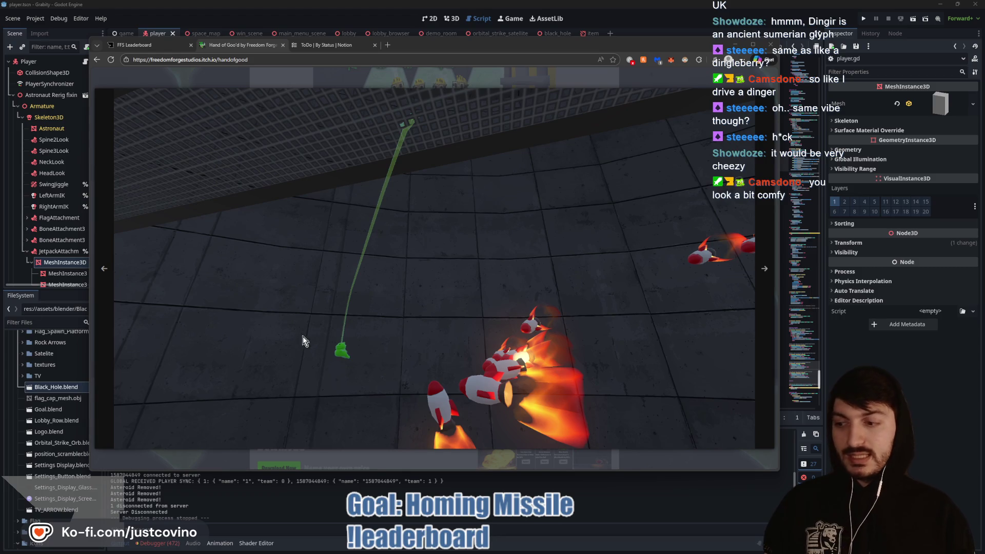
pyautogui.click(907, 396)
# Step: Open the item scene in the 3D workspace and zoom in on its item meshes
pyautogui.click(651, 271)
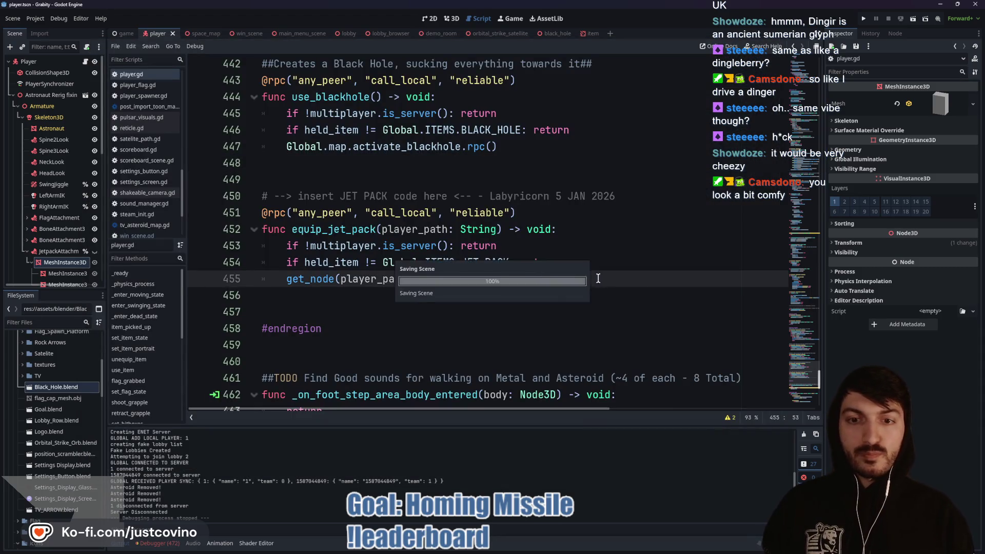
pyautogui.click(591, 33)
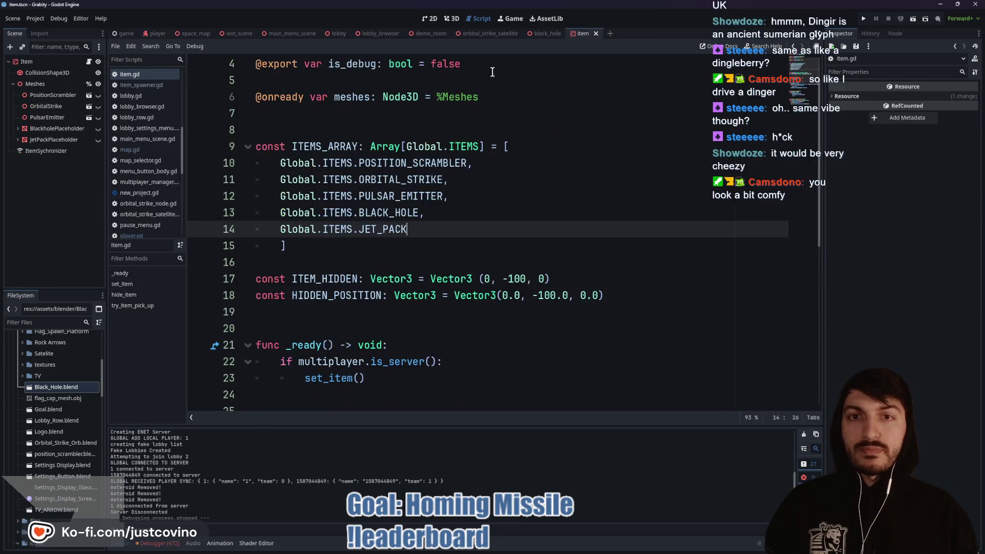
pyautogui.click(451, 18)
pyautogui.scroll(5, 618, 224)
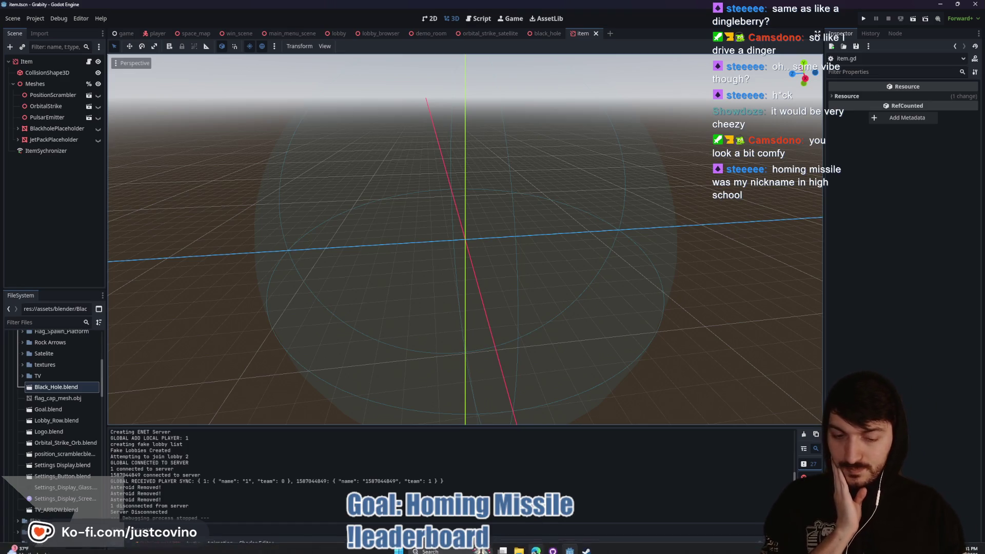
pyautogui.click(537, 546)
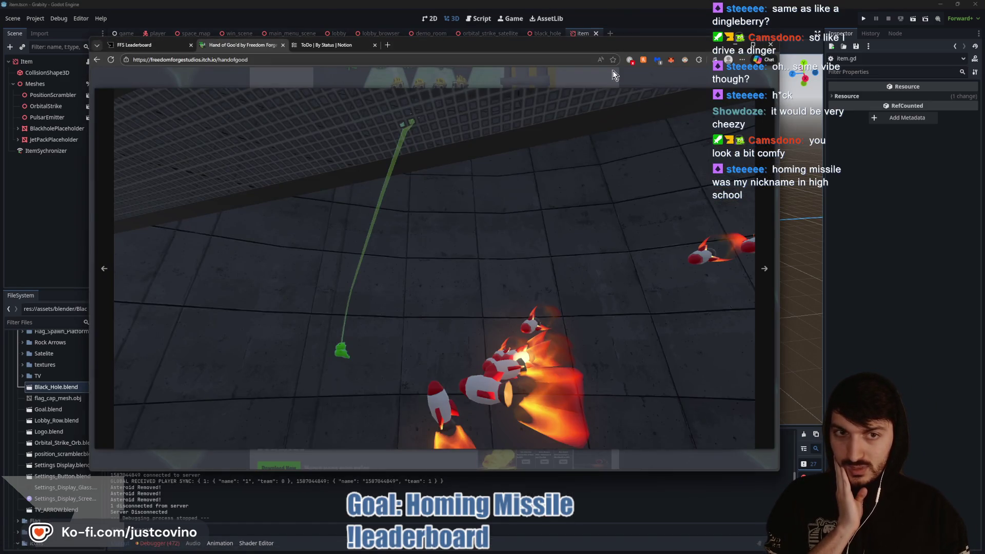
# Step: Close the Hand of Goo'd screenshot, go back to the games list, and relaunch the game from Godot
pyautogui.click(582, 84)
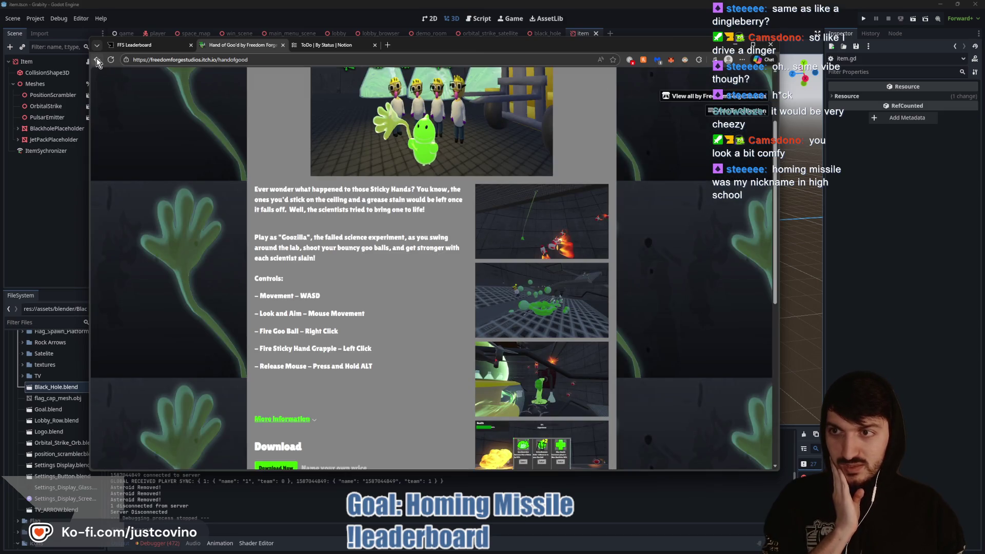
pyautogui.click(96, 58)
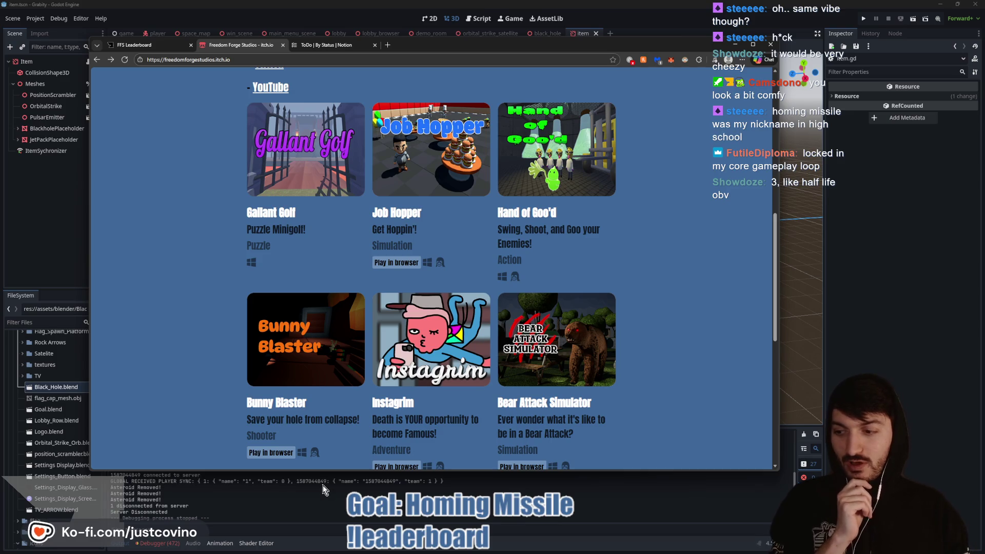
pyautogui.click(304, 489)
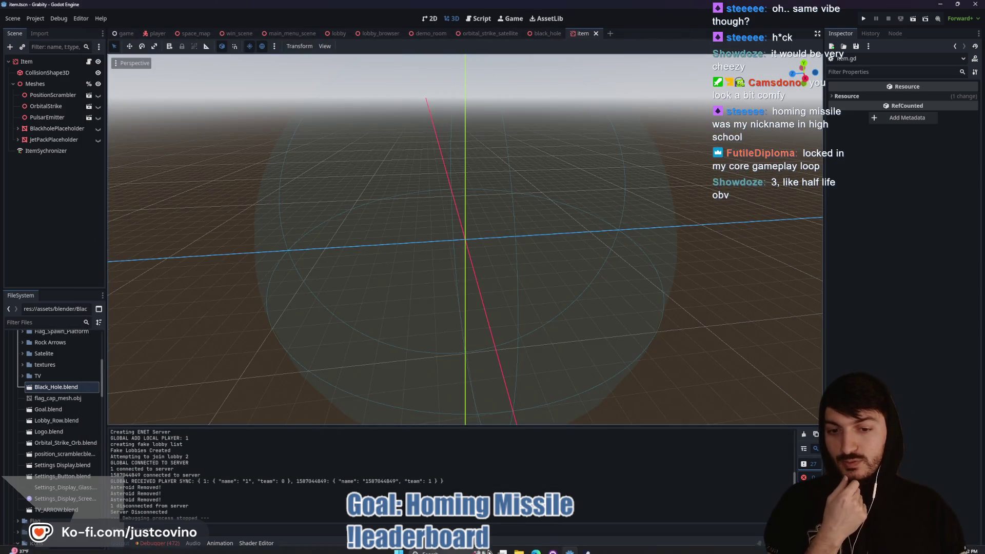
pyautogui.click(536, 551)
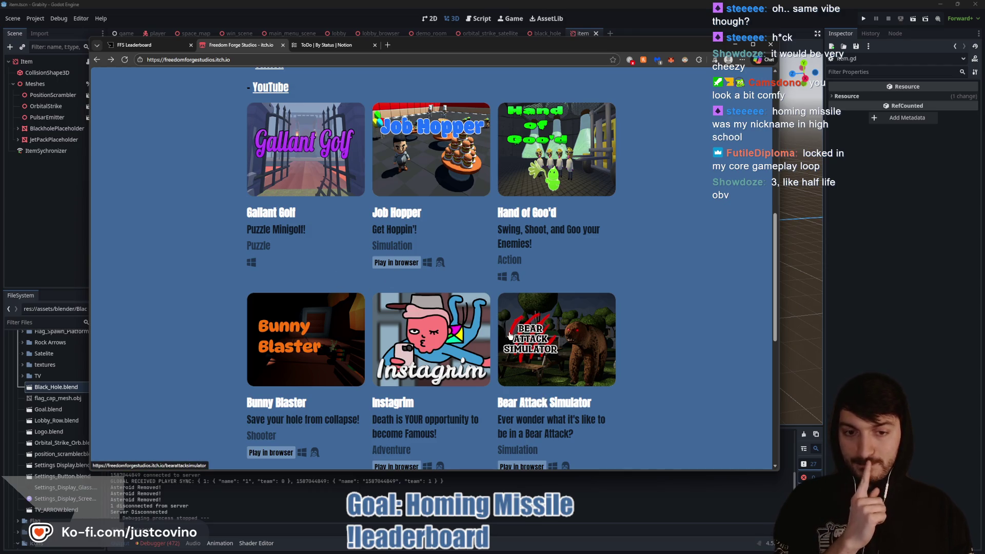
pyautogui.hotkey('alt', 'Tab')
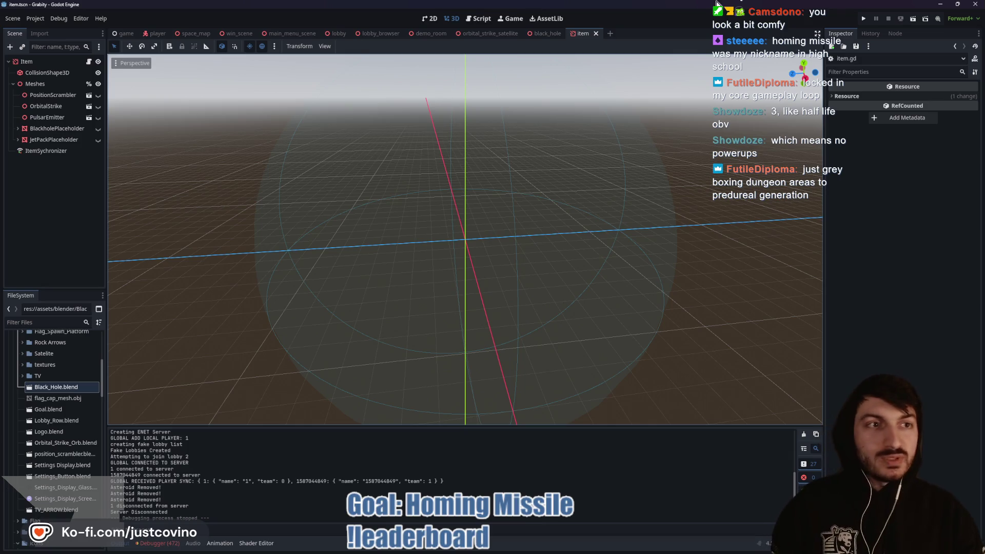
pyautogui.click(864, 21)
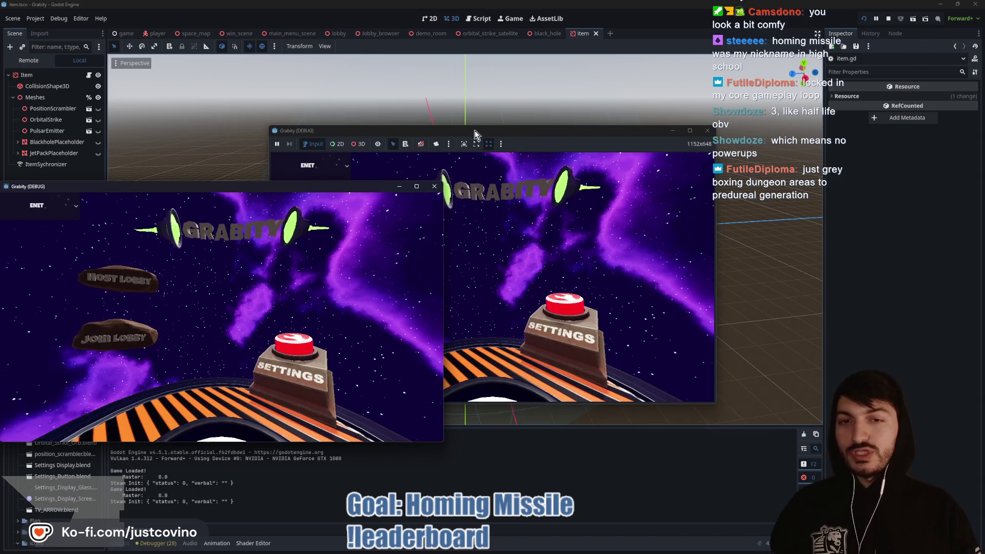
# Step: Arrange both game windows, host a private lobby in one, and join Fake Lobby 78 from the other
pyautogui.moveTo(475, 130); pyautogui.dragTo(247, 98)
pyautogui.moveTo(245, 185); pyautogui.dragTo(762, 134)
pyautogui.click(157, 207)
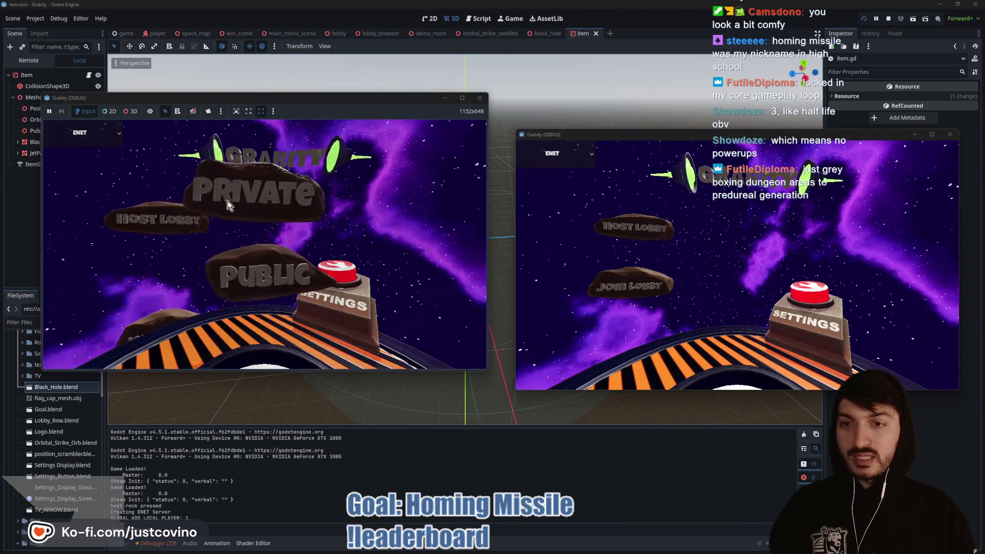
pyautogui.click(267, 198)
pyautogui.click(619, 284)
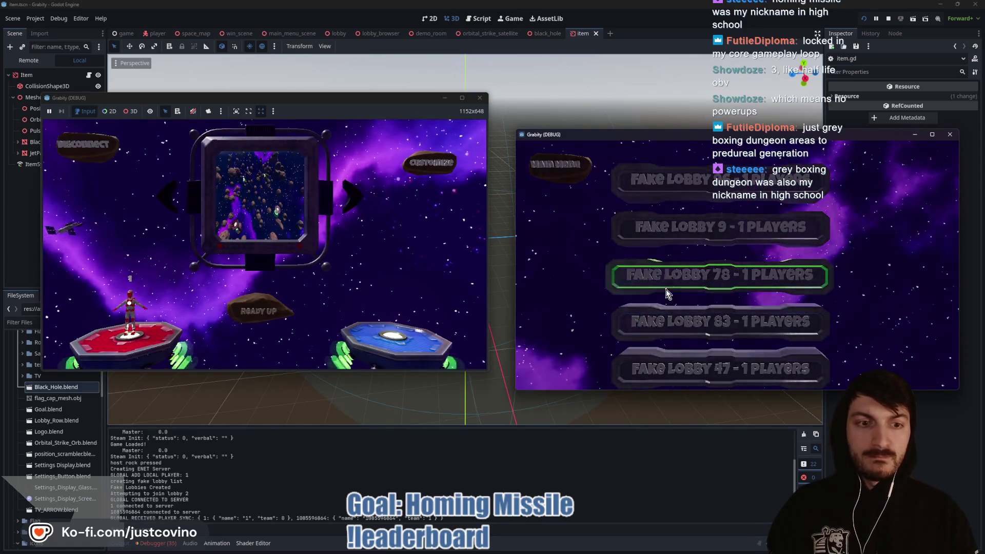
pyautogui.click(666, 287)
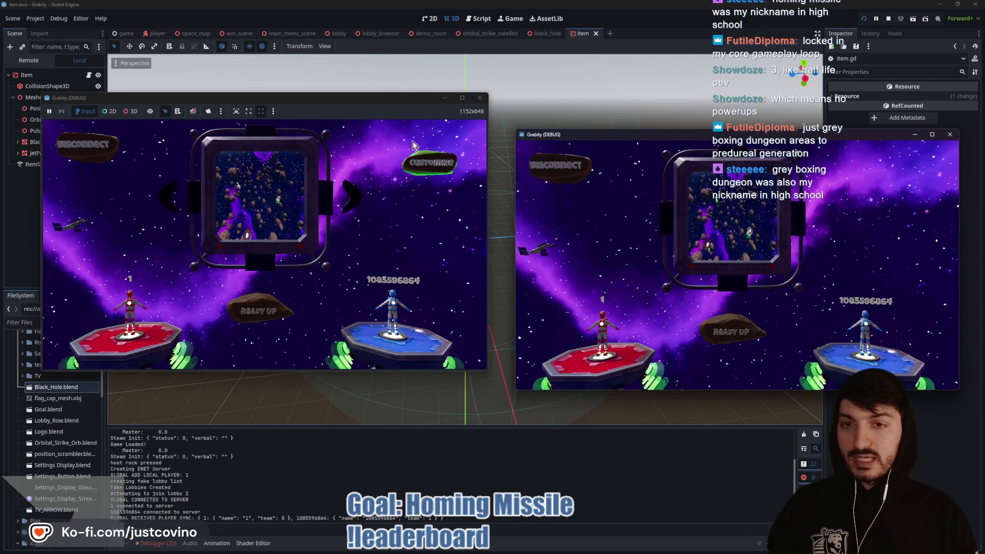
pyautogui.moveTo(308, 98); pyautogui.dragTo(311, 118)
# Step: Step through the Game Customizations rows, from Captures Required and Map Seed back up to Map Size
pyautogui.click(434, 183)
pyautogui.press('Down')
pyautogui.press('Down')
pyautogui.press('Down')
pyautogui.press('Down')
pyautogui.press('Down')
pyautogui.press('Down')
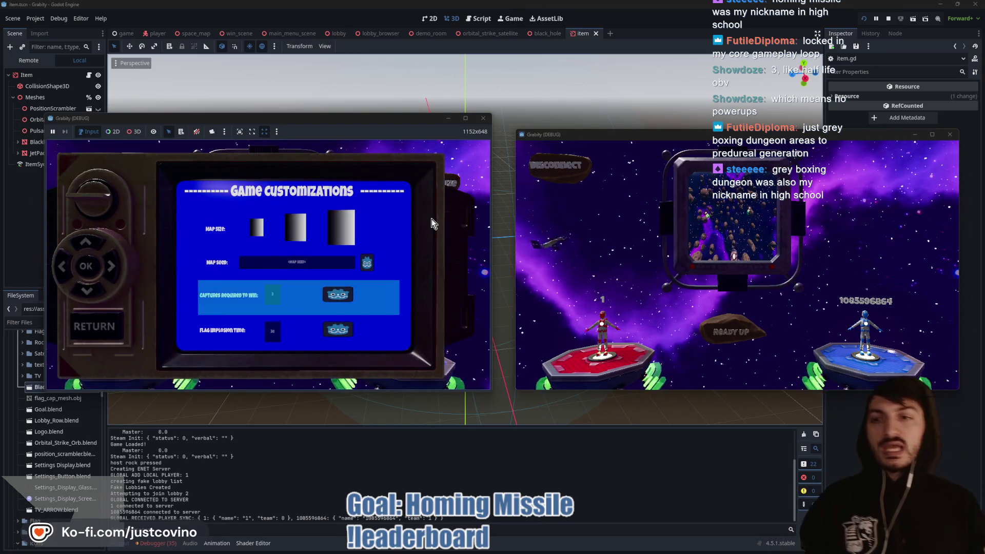
pyautogui.press('Down')
pyautogui.press('Down')
pyautogui.press('Down')
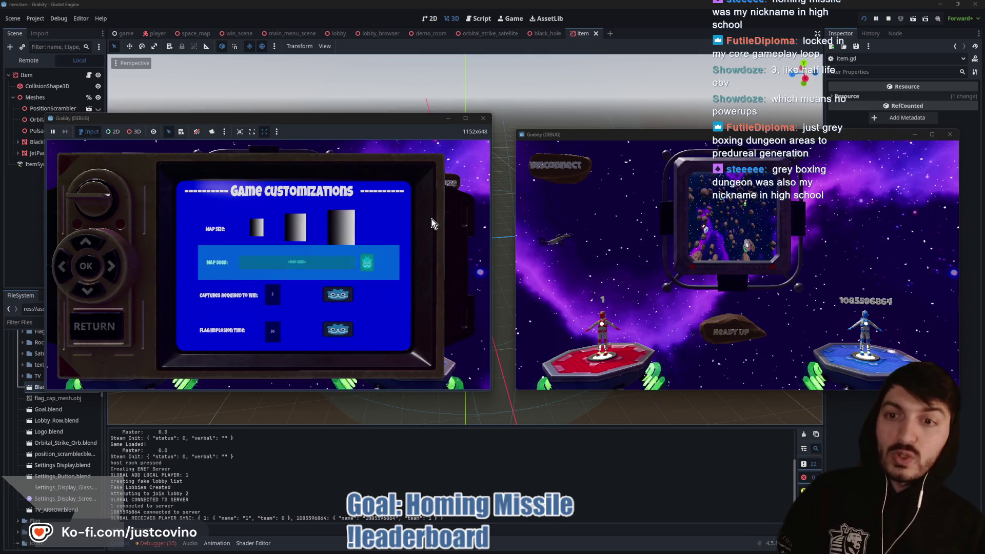
pyautogui.press('Down')
pyautogui.press('Down')
pyautogui.press('Down')
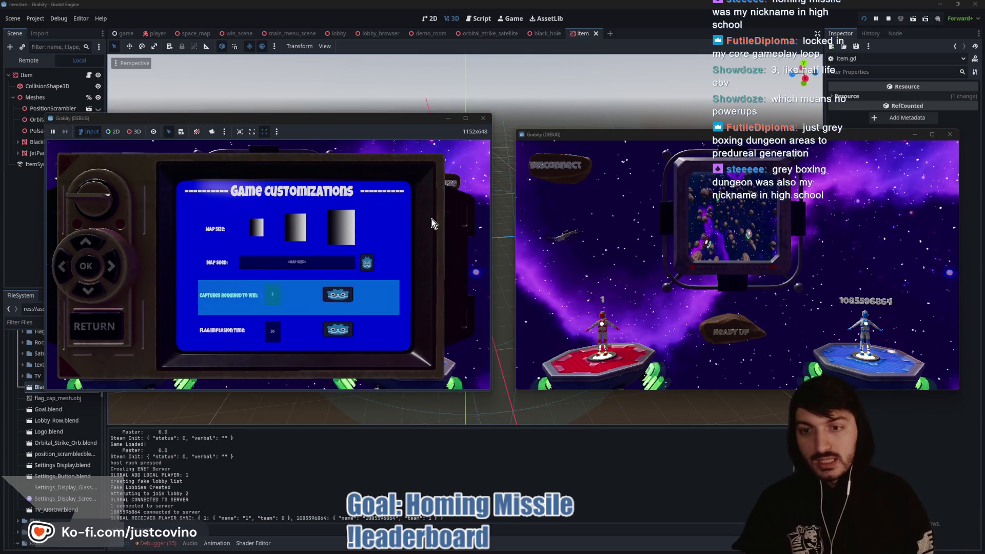
pyautogui.press('Down')
pyautogui.press('Down')
pyautogui.press('Down')
pyautogui.press('Down')
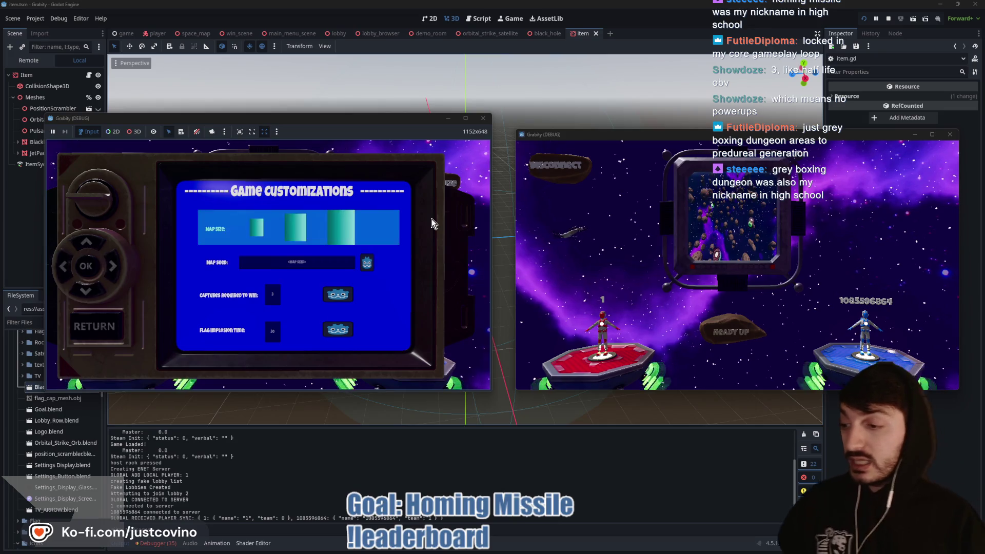
pyautogui.press('Up')
pyautogui.press('Up')
pyautogui.press('Up')
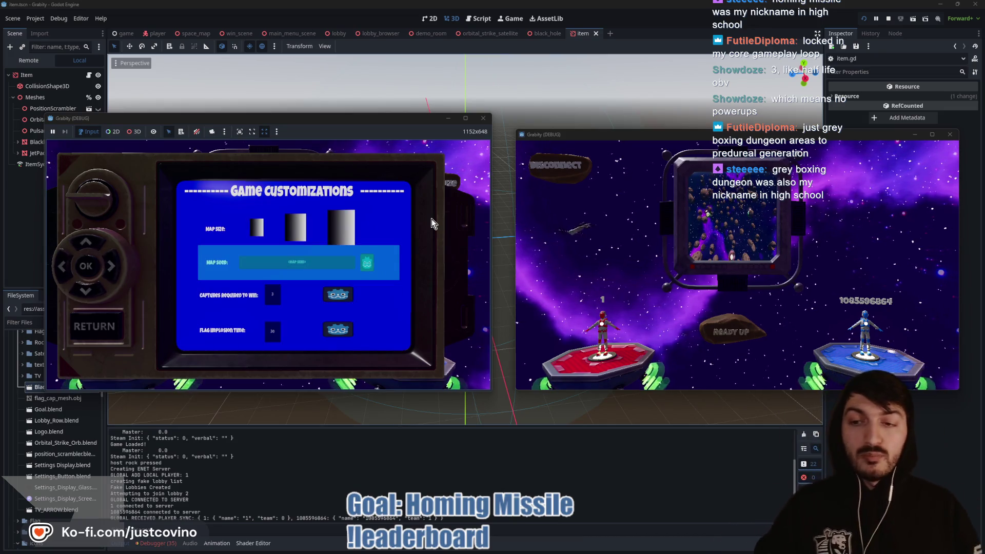
pyautogui.press('Up')
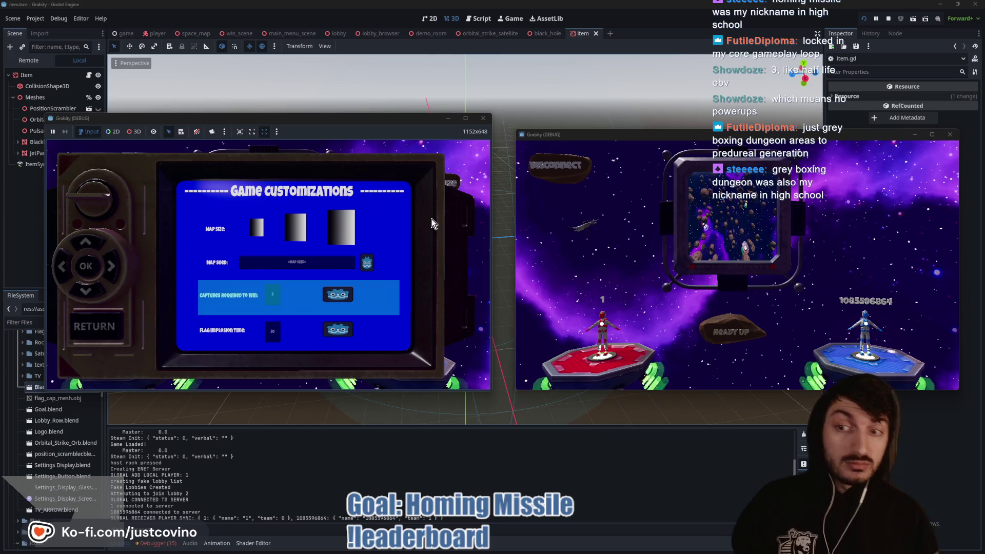
pyautogui.press('Up')
pyautogui.press('Up')
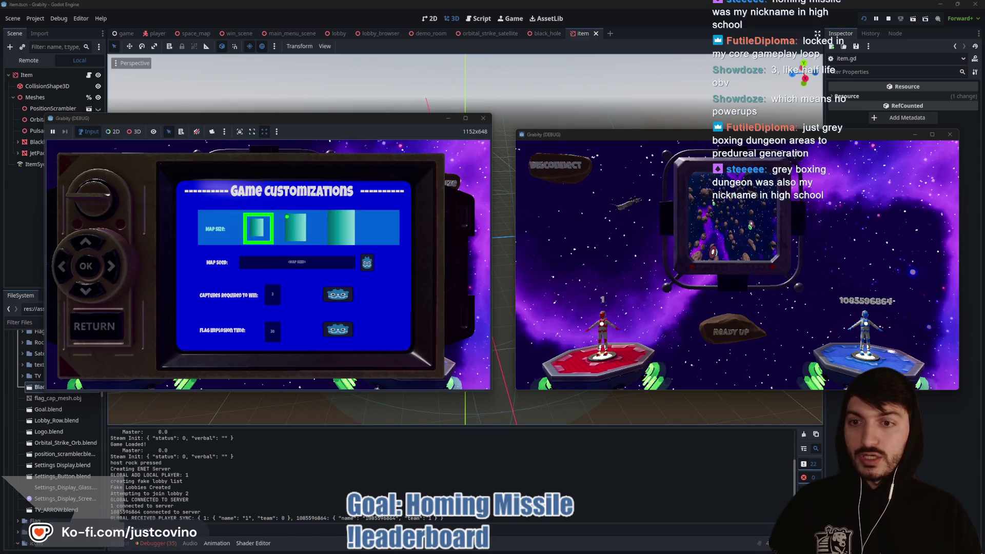
# Step: Pick the third Map Size option, then stop the game and save the scene
pyautogui.click(326, 208)
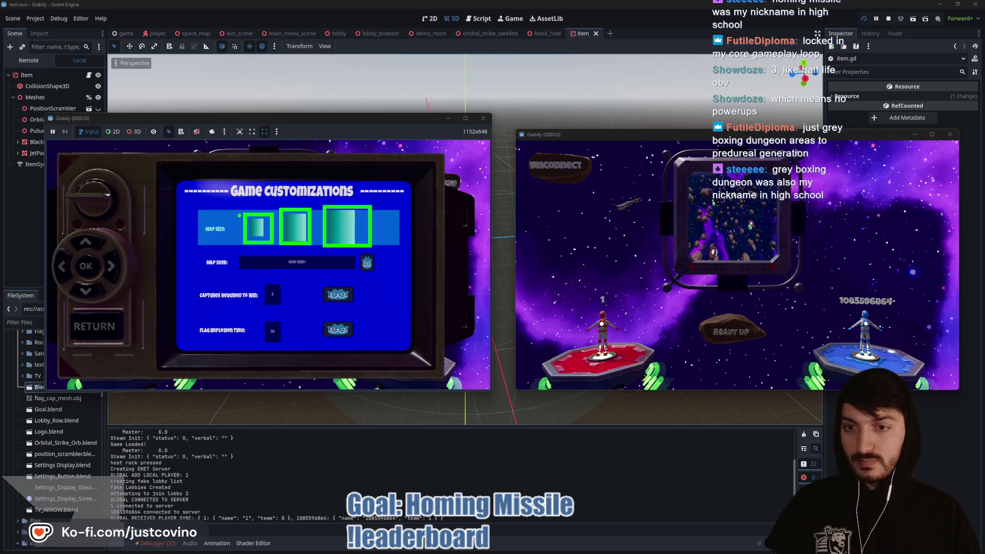
pyautogui.click(201, 253)
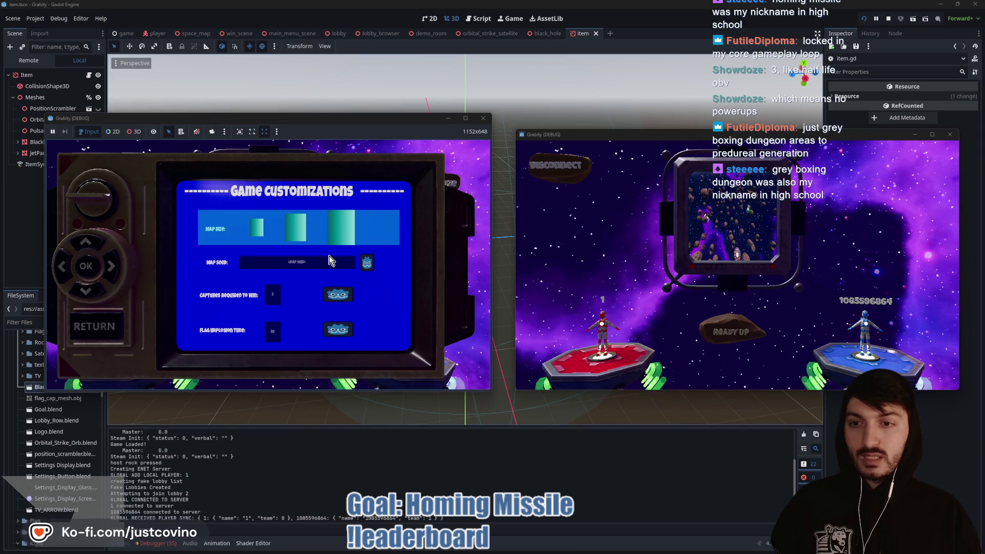
pyautogui.click(888, 19)
pyautogui.hotkey('ctrl', 's')
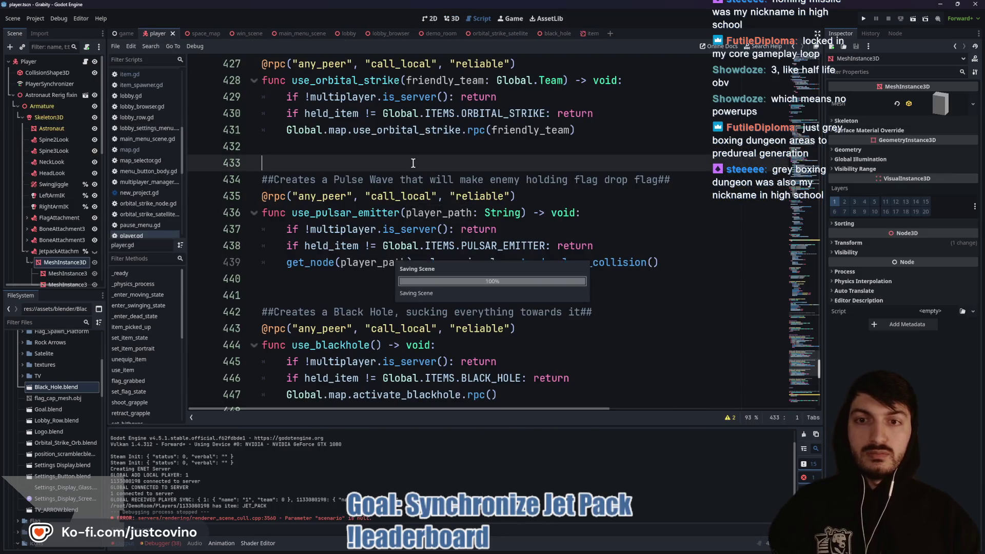
# Step: Scroll up through player.gd and place the caret on empty line 323
pyautogui.scroll(6, 401, 170)
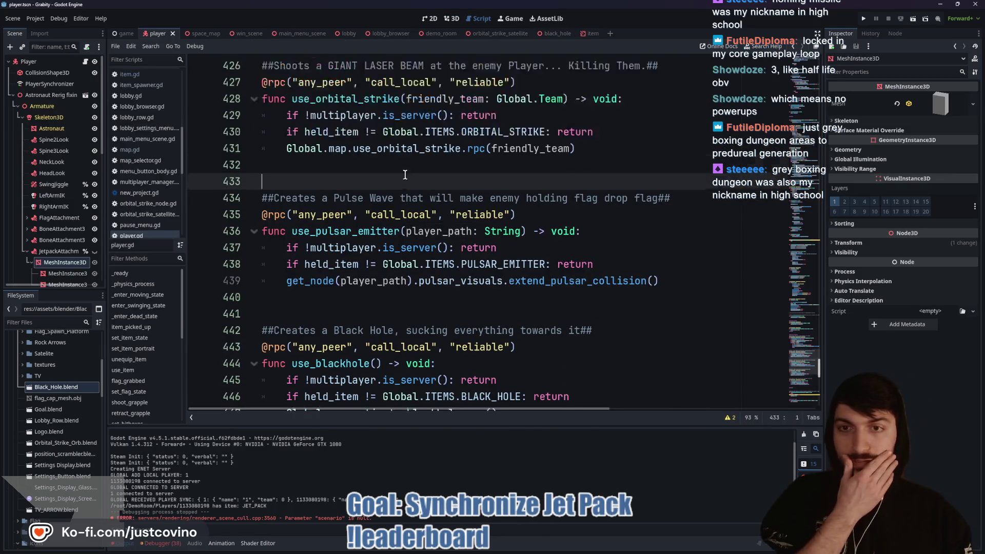
pyautogui.scroll(4, 372, 215)
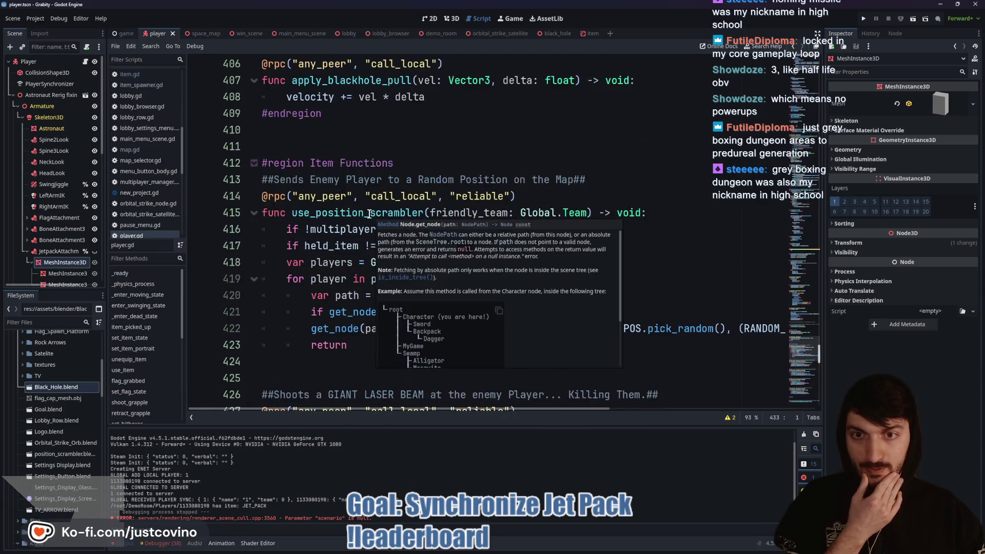
pyautogui.scroll(7, 380, 212)
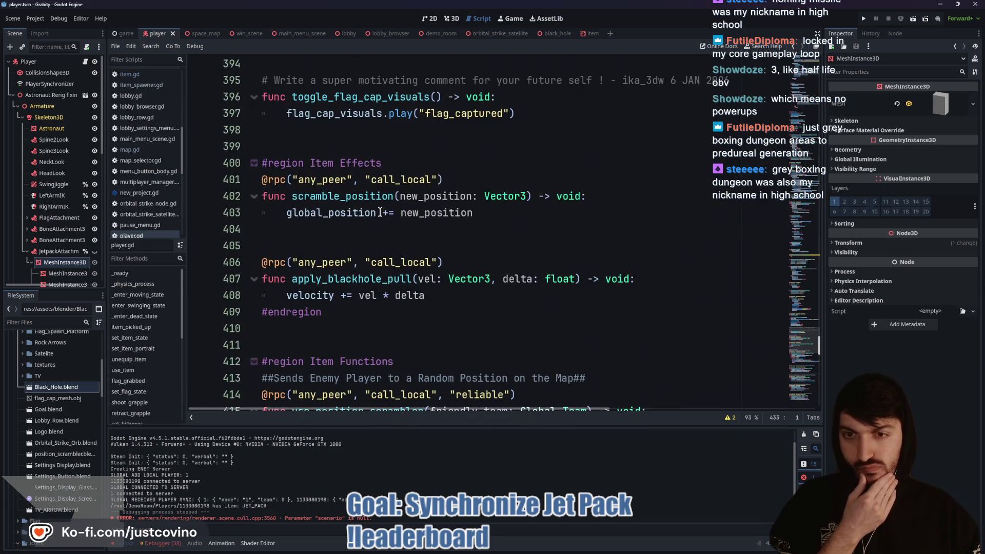
pyautogui.scroll(10, 380, 210)
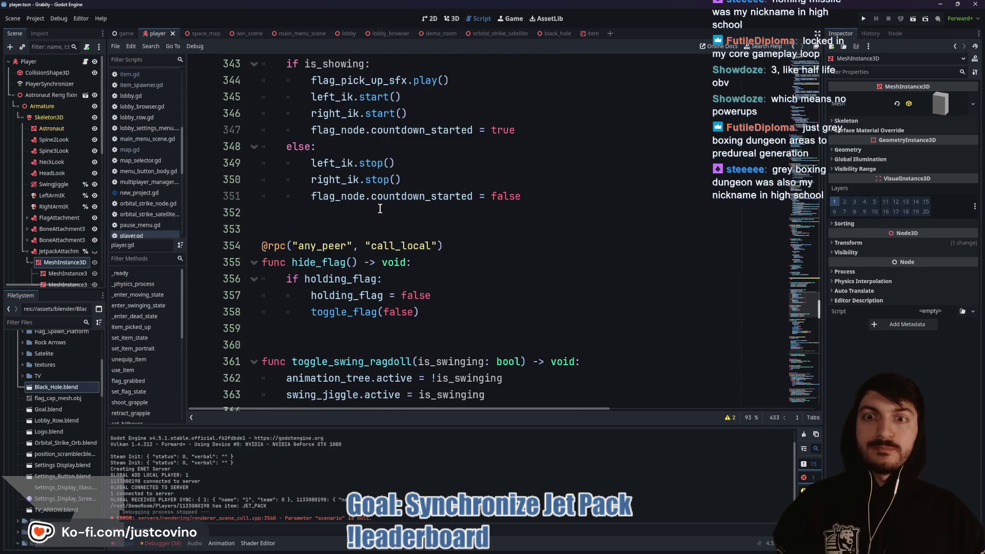
pyautogui.scroll(-1, 380, 209)
pyautogui.scroll(7, 372, 198)
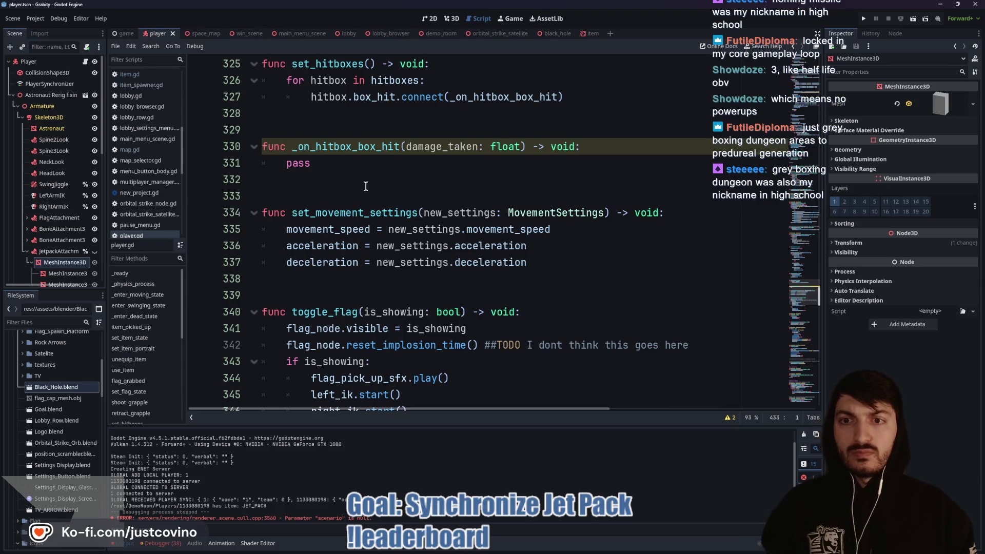
pyautogui.scroll(4, 365, 185)
pyautogui.click(335, 232)
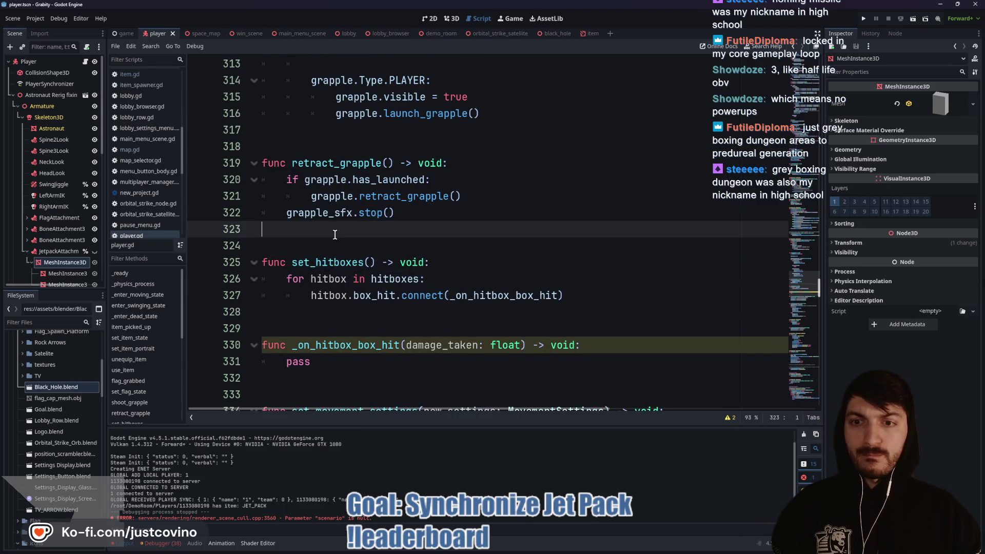
# Step: Scroll further up to the use_item match block and place the caret on line 277
pyautogui.scroll(2, 358, 181)
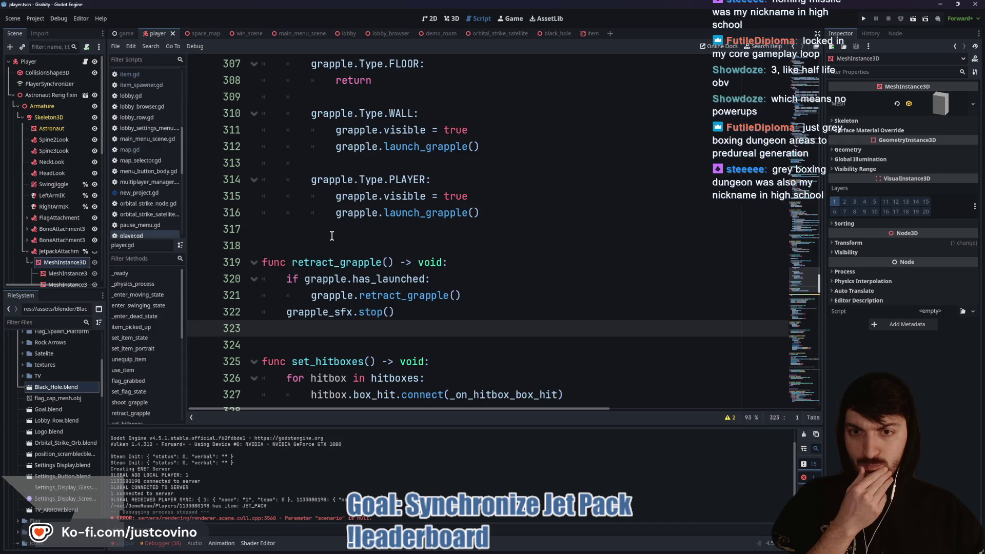
pyautogui.scroll(3, 331, 234)
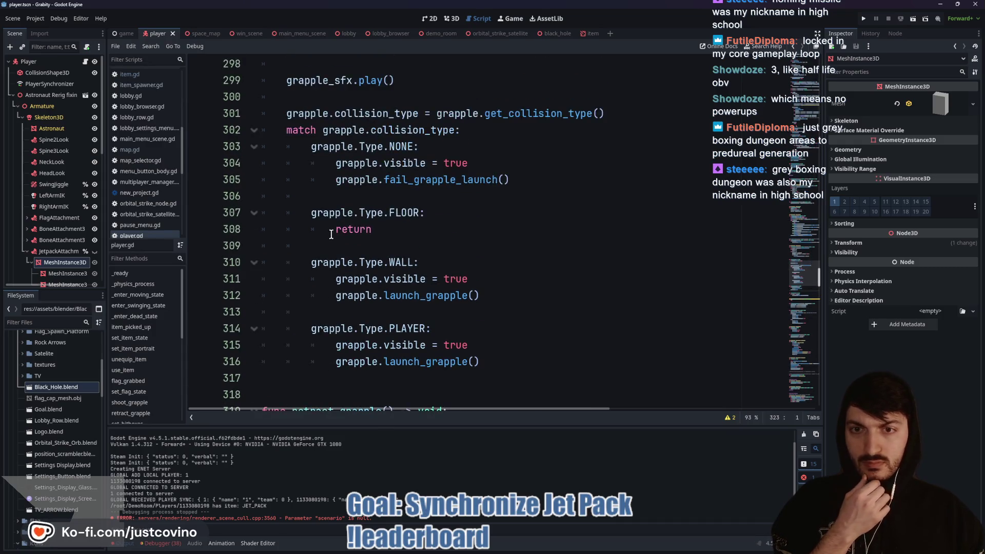
pyautogui.scroll(-5, 331, 234)
pyautogui.scroll(6, 331, 234)
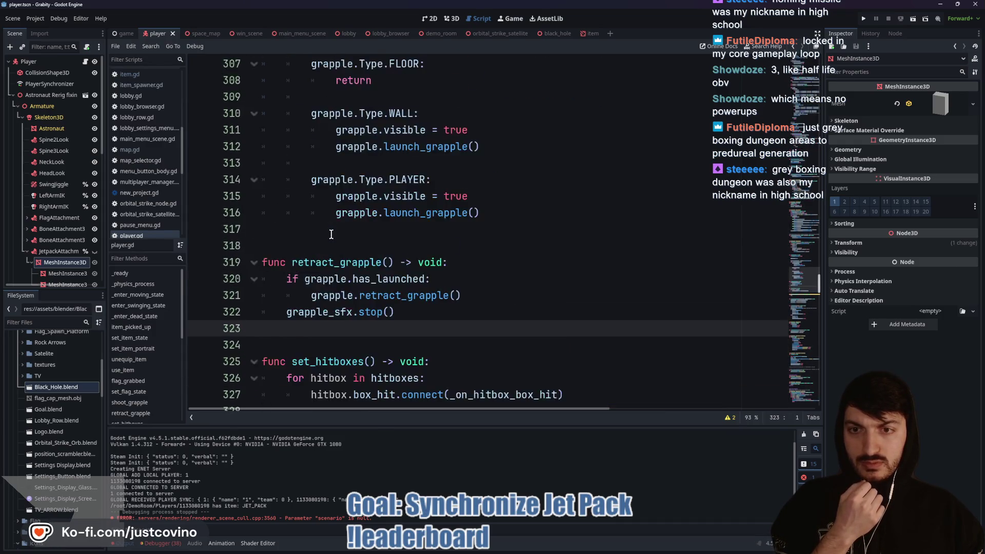
pyautogui.scroll(5, 331, 234)
pyautogui.scroll(4, 329, 233)
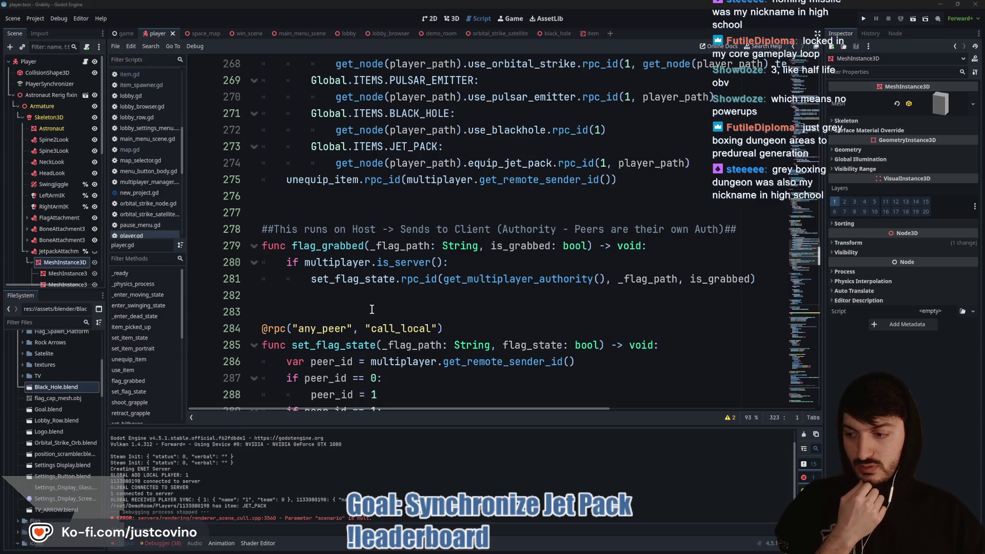
pyautogui.click(400, 215)
pyautogui.scroll(2, 400, 236)
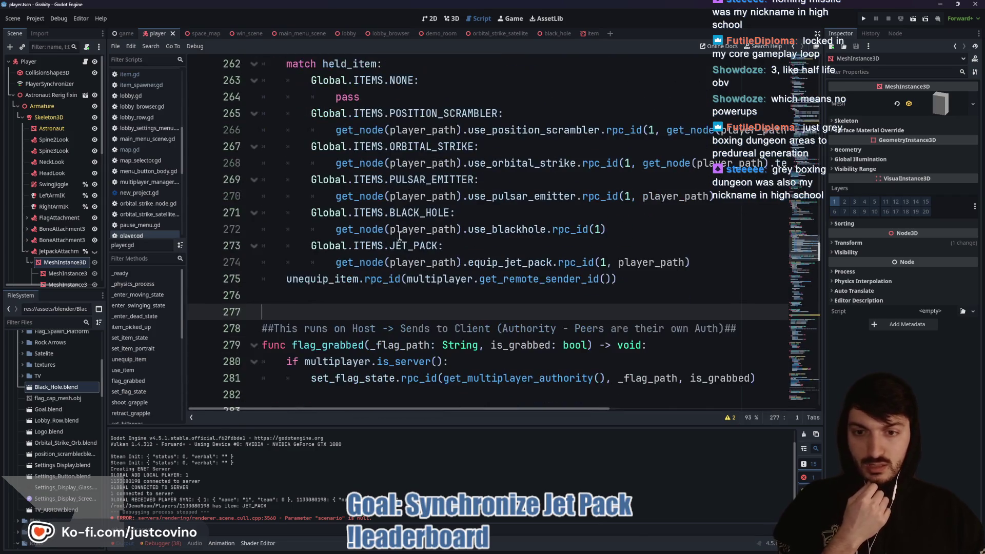
pyautogui.doubleClick(366, 261)
pyautogui.moveTo(366, 261)
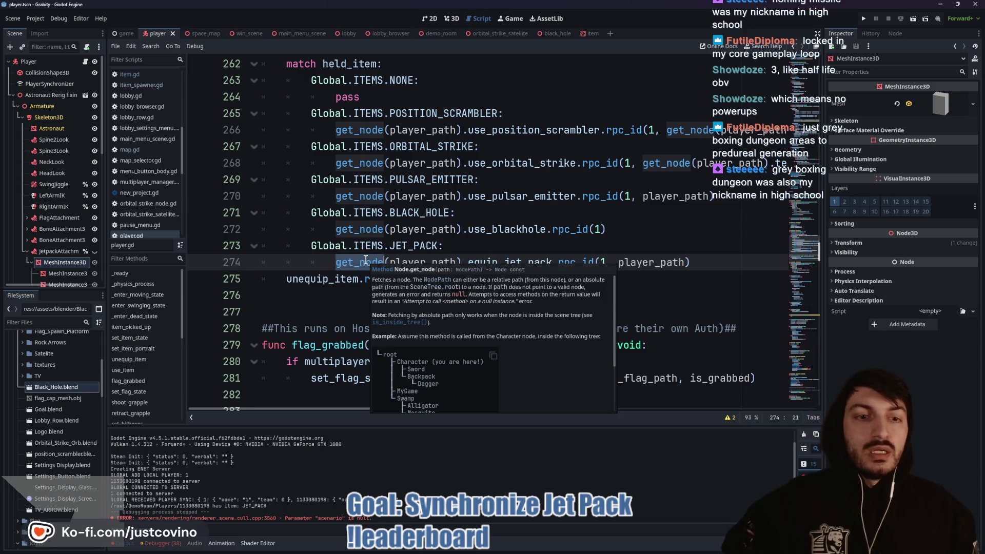
pyautogui.hscroll(3, 627, 227)
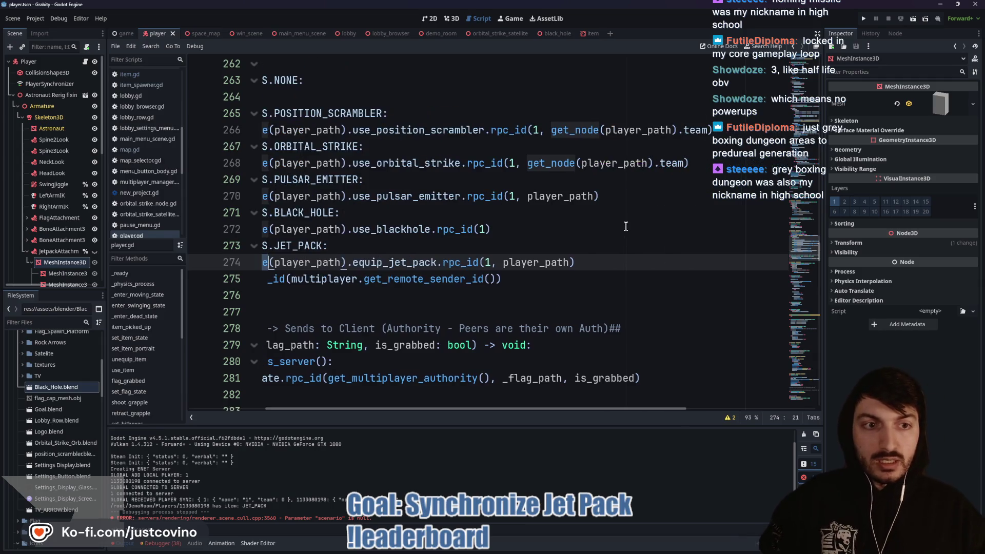
pyautogui.hscroll(-3, 621, 218)
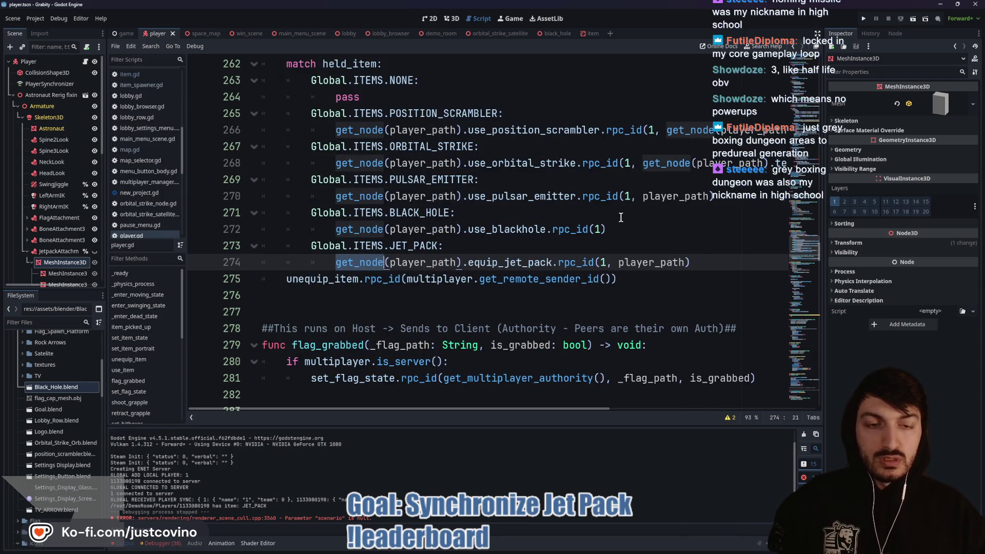
pyautogui.doubleClick(590, 262)
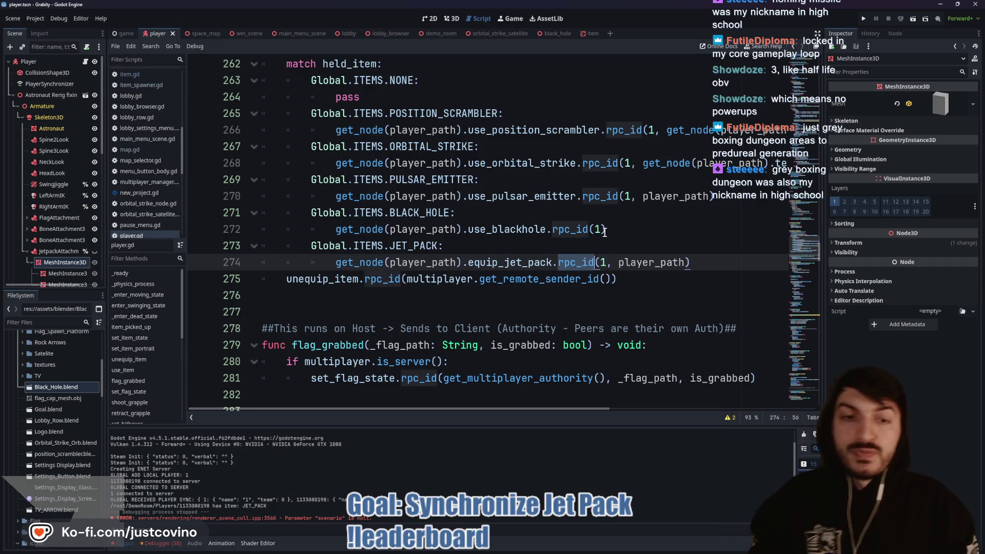
pyautogui.scroll(3, 513, 221)
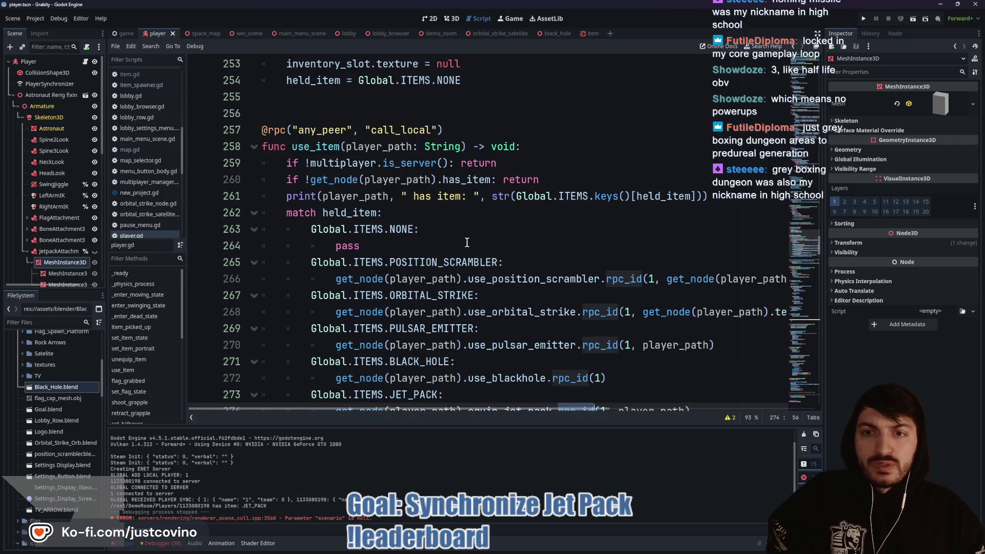
pyautogui.click(347, 164)
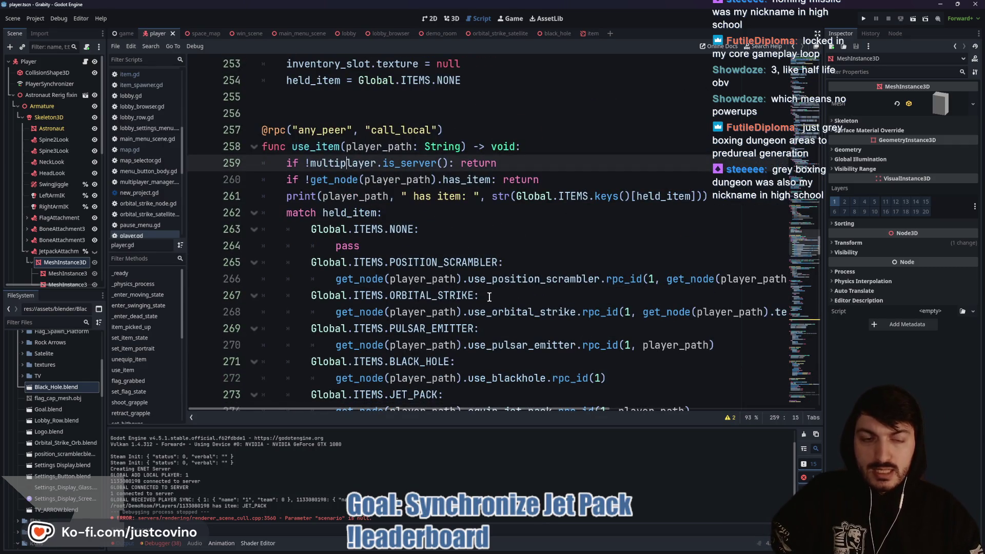
pyautogui.scroll(-1, 493, 295)
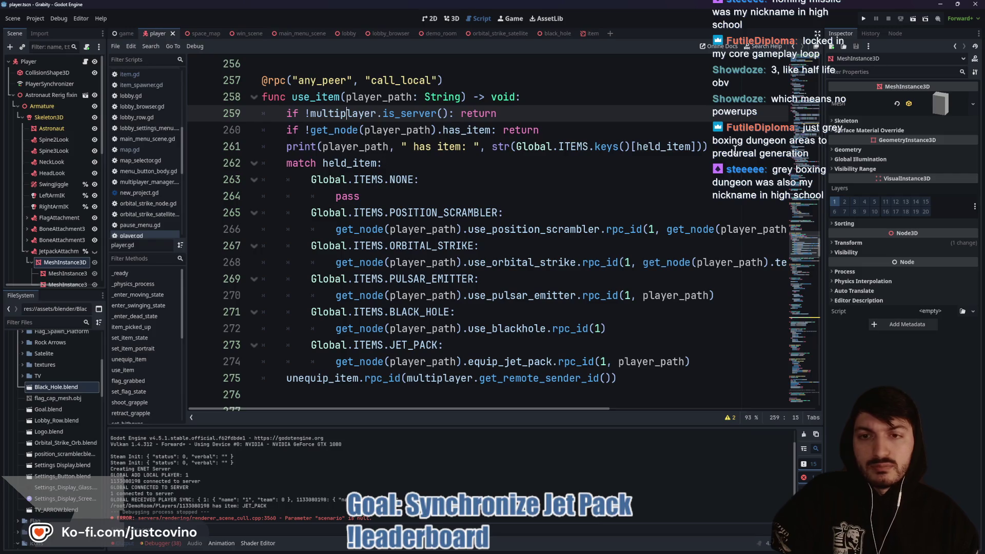
pyautogui.scroll(-1, 393, 283)
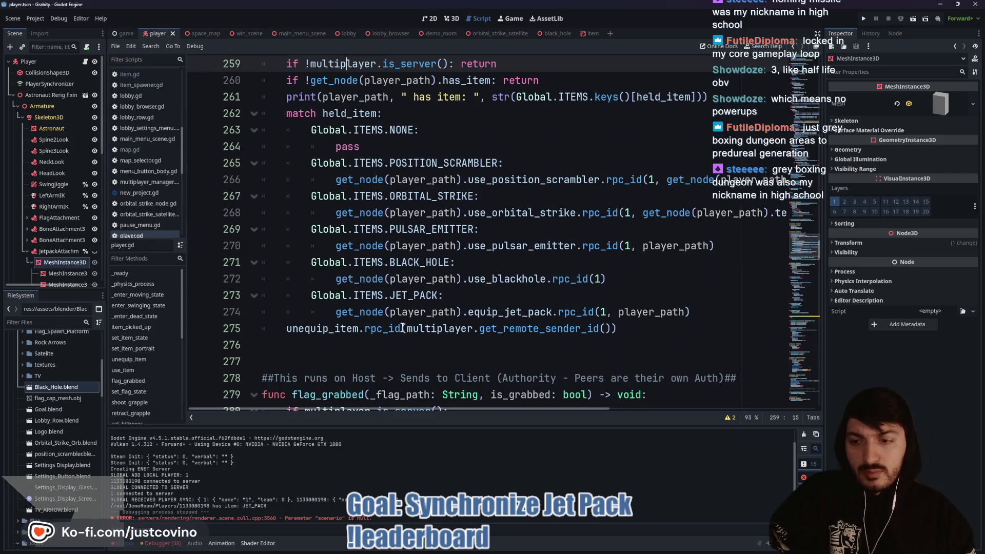